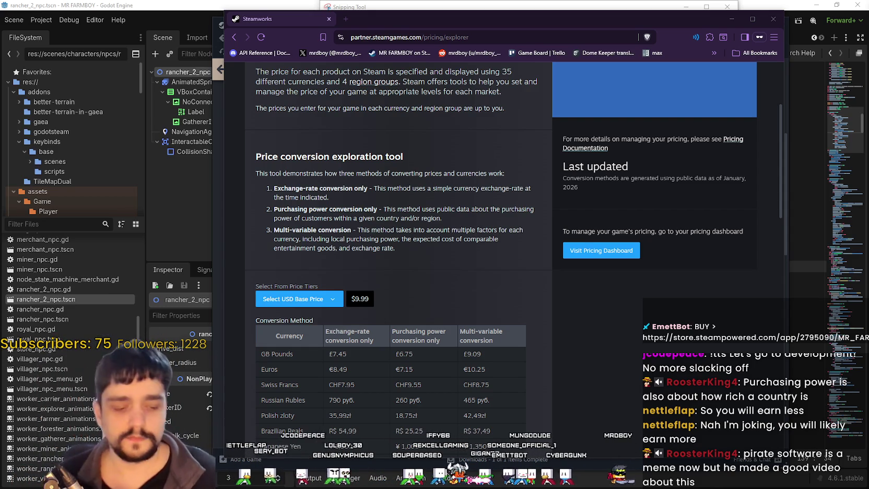
# Highlight the Japanese Yen, Philippine Peso and Singapore Dollar prices in the conversion table.
pyautogui.scroll(-3, 424, 338)
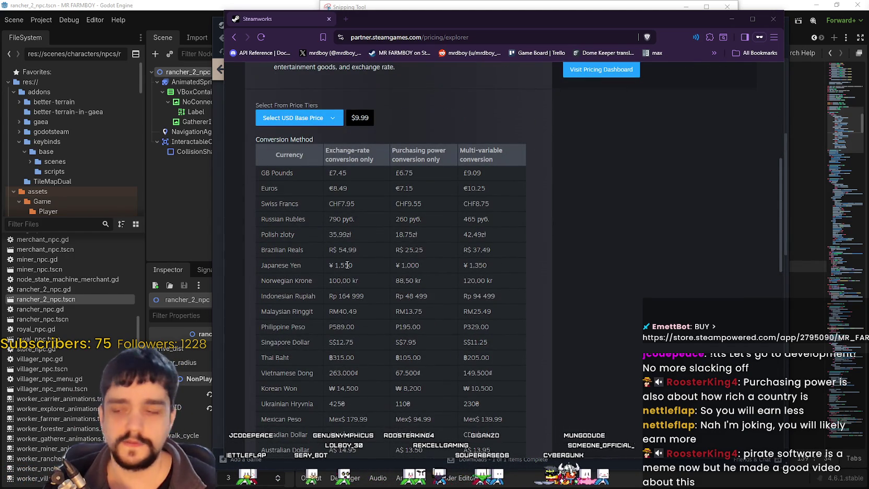
pyautogui.moveTo(356, 265); pyautogui.dragTo(315, 264)
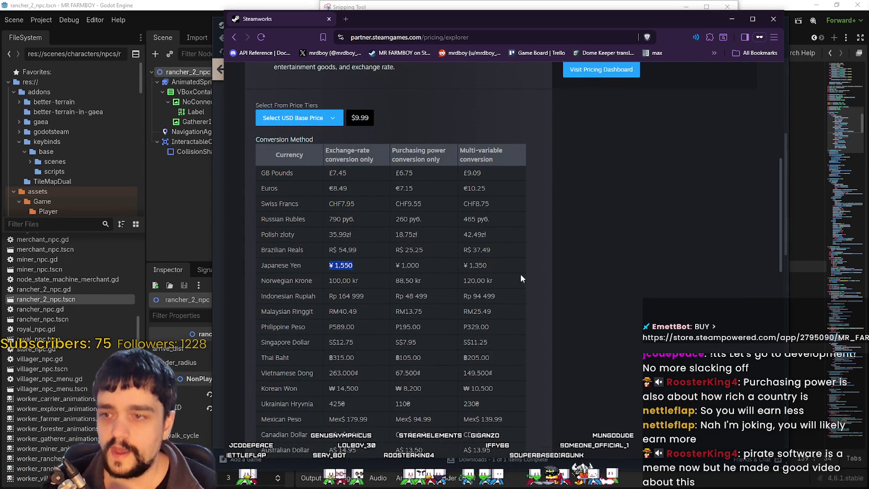
pyautogui.moveTo(499, 265); pyautogui.dragTo(395, 265)
pyautogui.click(592, 276)
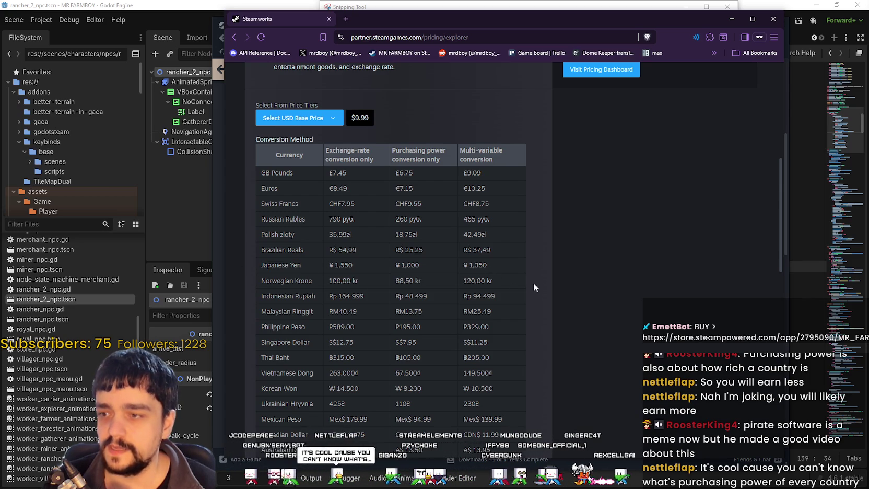
pyautogui.scroll(-2, 533, 283)
pyautogui.moveTo(293, 230)
pyautogui.mouseDown()
pyautogui.moveTo(518, 232)
pyautogui.moveTo(262, 241)
pyautogui.mouseUp()
pyautogui.click(543, 248)
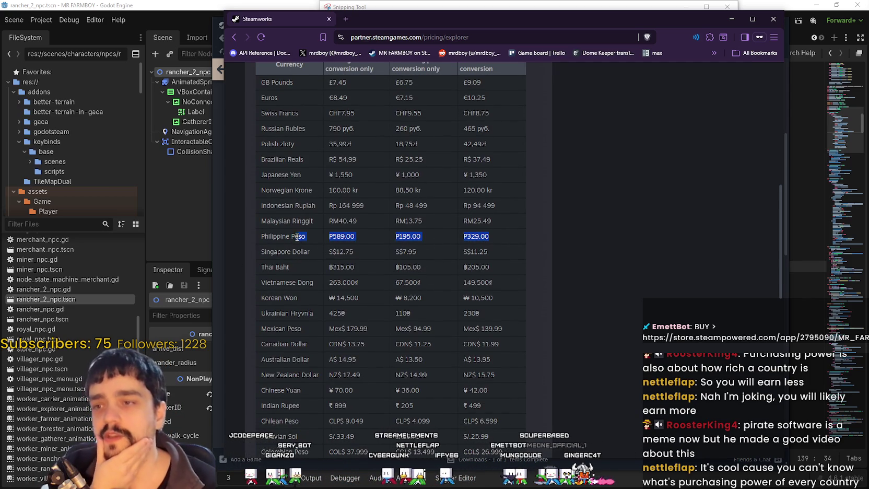
pyautogui.click(606, 298)
pyautogui.moveTo(488, 251); pyautogui.dragTo(259, 252)
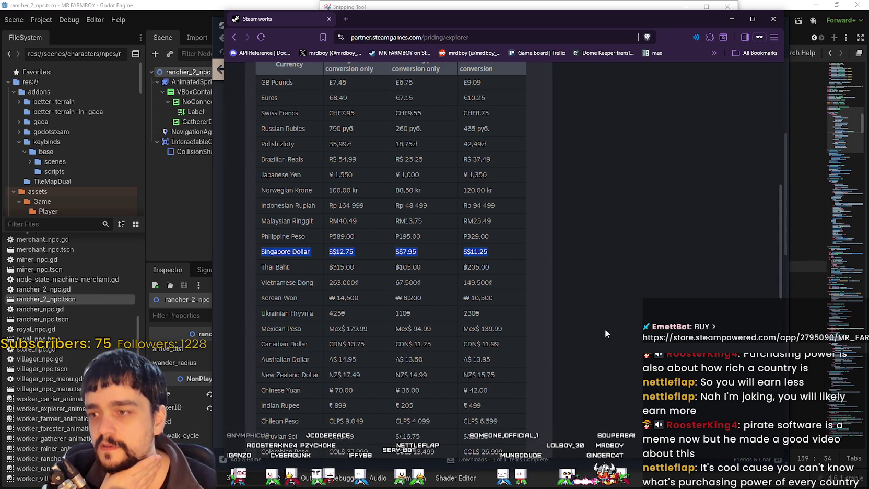
# Scroll further down the table to highlight the LATAM row prices, then back up.
pyautogui.scroll(-1, 527, 234)
pyautogui.moveTo(495, 226); pyautogui.dragTo(230, 218)
pyautogui.scroll(-2, 558, 296)
pyautogui.scroll(-1, 544, 282)
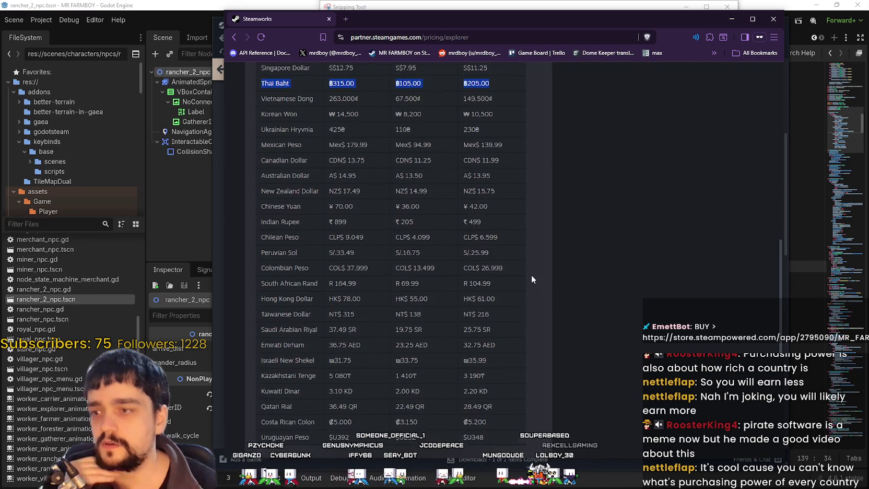
pyautogui.scroll(-3, 531, 275)
pyautogui.scroll(-2, 524, 298)
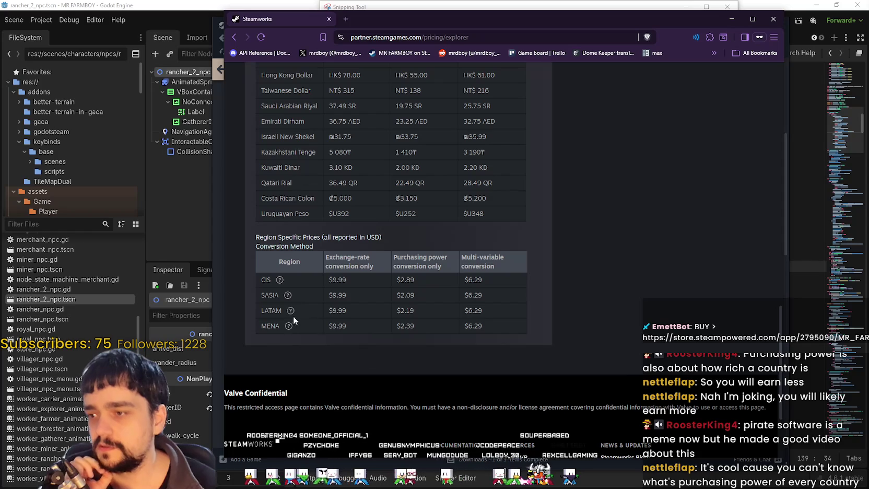
pyautogui.moveTo(326, 310); pyautogui.dragTo(530, 312)
pyautogui.click(529, 311)
pyautogui.scroll(10, 631, 321)
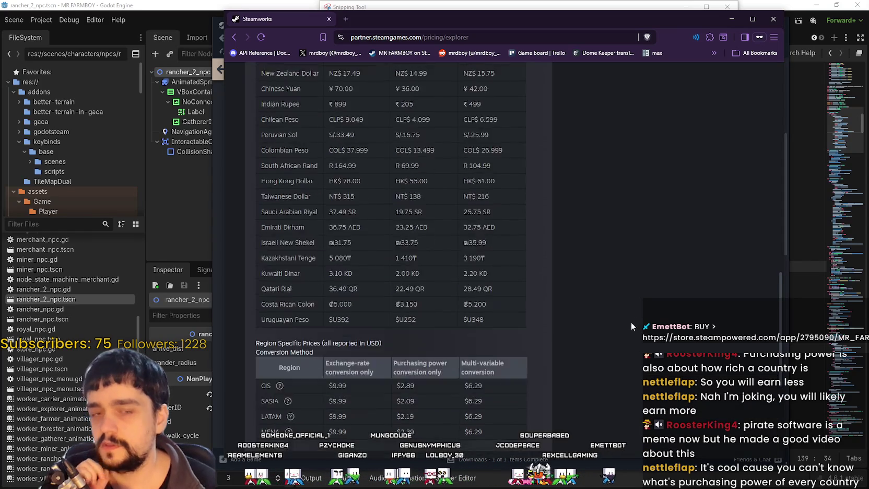
pyautogui.scroll(5, 632, 317)
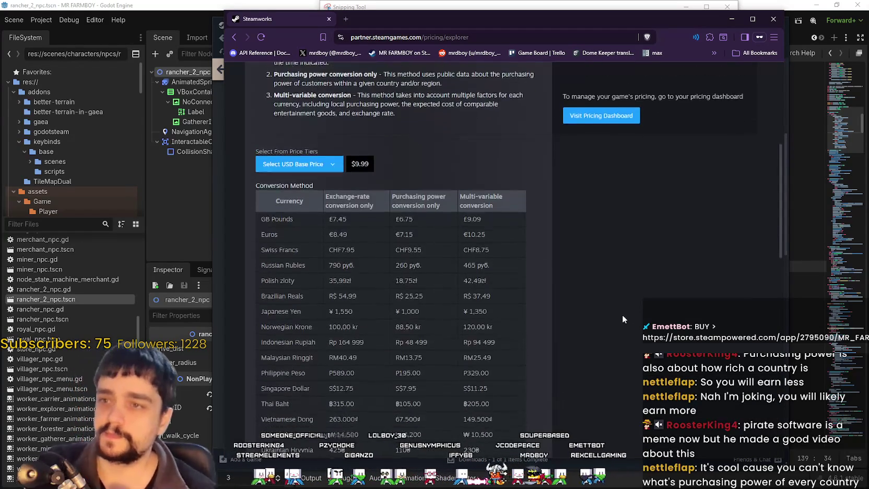
# Copy the pricing explorer page address and share it in chat.
pyautogui.hotkey('ctrl', 'l')
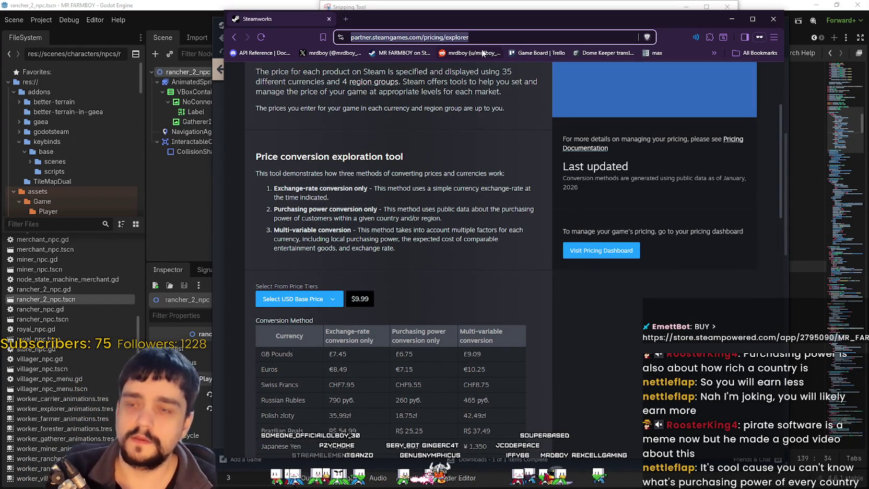
pyautogui.hotkey('ctrl', 'c')
pyautogui.hotkey('alt', 'Tab')
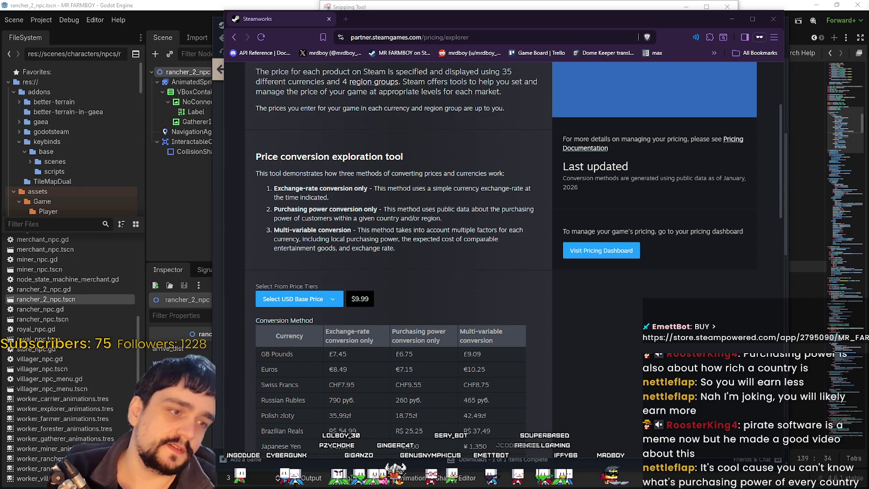
pyautogui.click(602, 323)
pyautogui.scroll(-5, 595, 358)
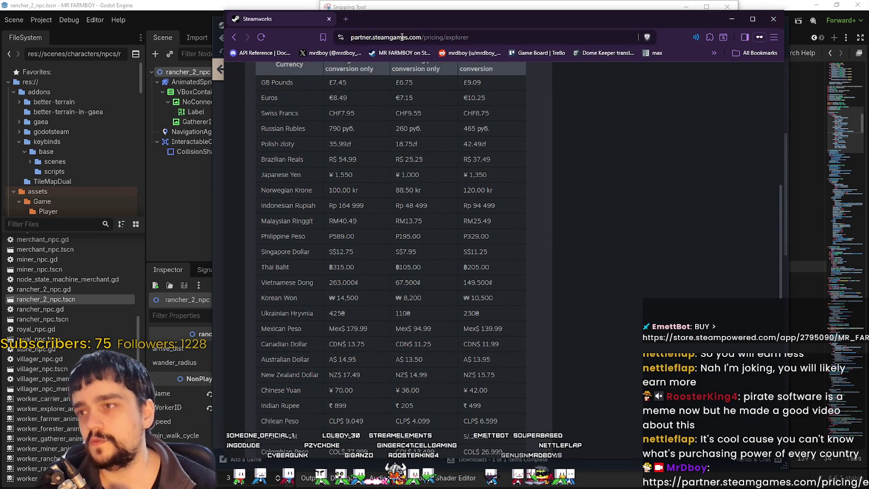
# Reposition the Steamworks pricing page window, then close it.
pyautogui.moveTo(720, 19); pyautogui.dragTo(727, 18)
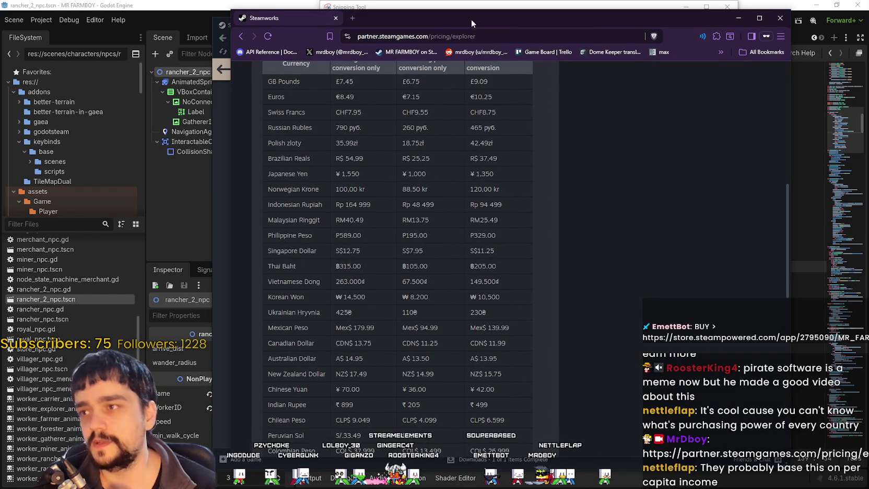
pyautogui.moveTo(471, 19); pyautogui.dragTo(441, 23)
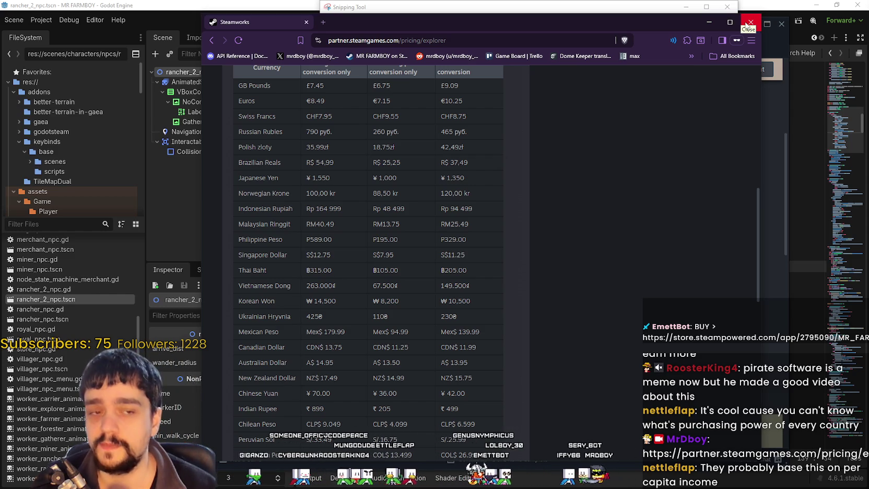
pyautogui.moveTo(511, 21); pyautogui.dragTo(493, 18)
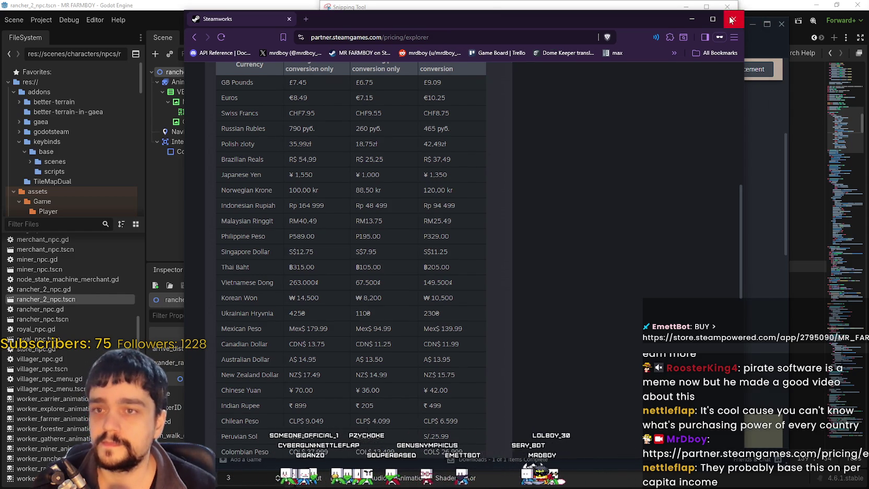
pyautogui.click(731, 20)
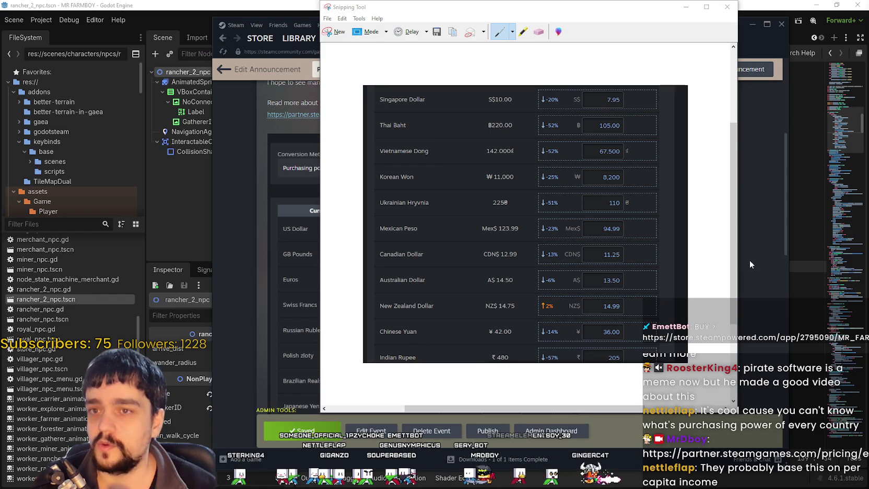
# Bring Steam in front of the Snipping Tool and switch the price adjustment announcement to editing.
pyautogui.click(750, 259)
pyautogui.scroll(-5, 410, 314)
pyautogui.scroll(4, 500, 259)
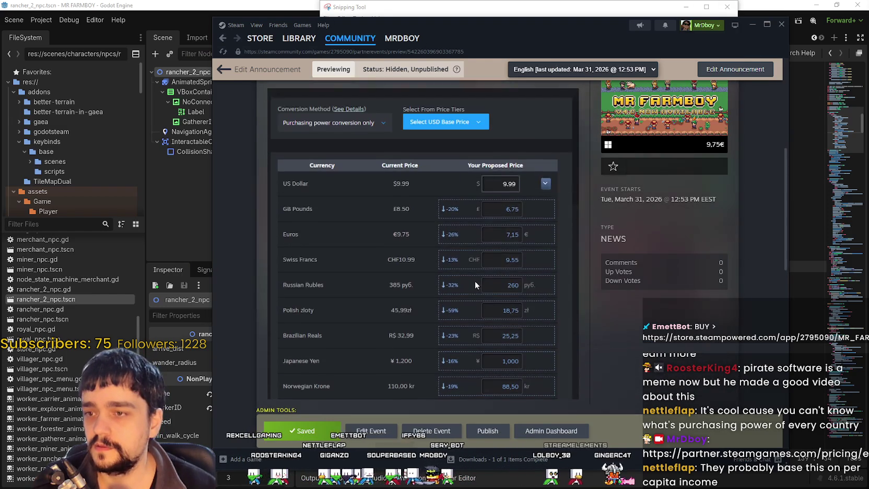
pyautogui.scroll(3, 473, 285)
pyautogui.scroll(-2, 531, 246)
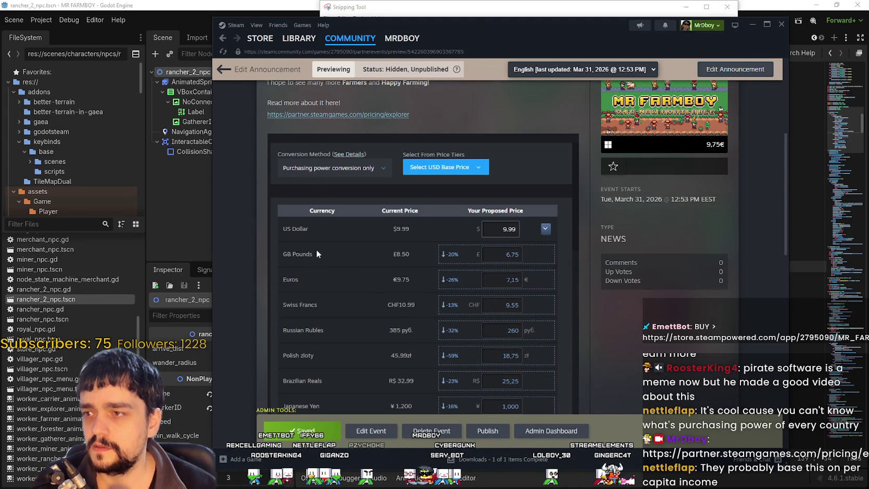
pyautogui.scroll(-2, 317, 253)
pyautogui.scroll(4, 369, 308)
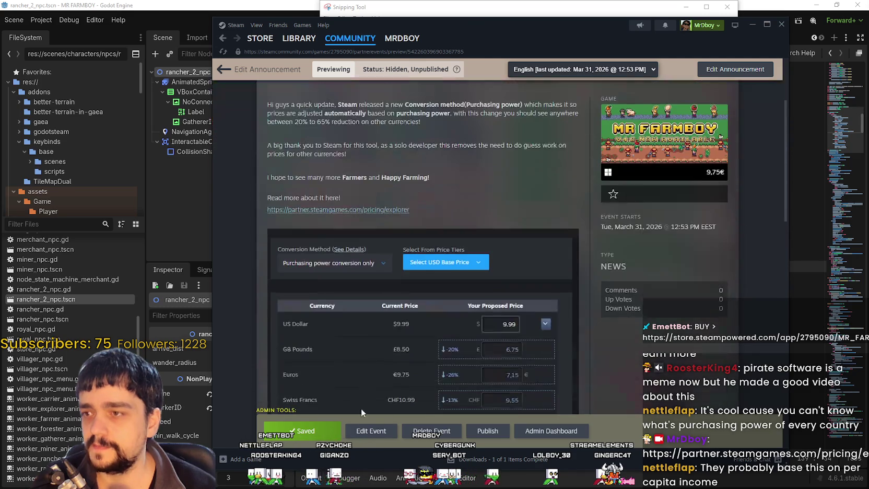
pyautogui.click(367, 429)
pyautogui.scroll(-10, 339, 293)
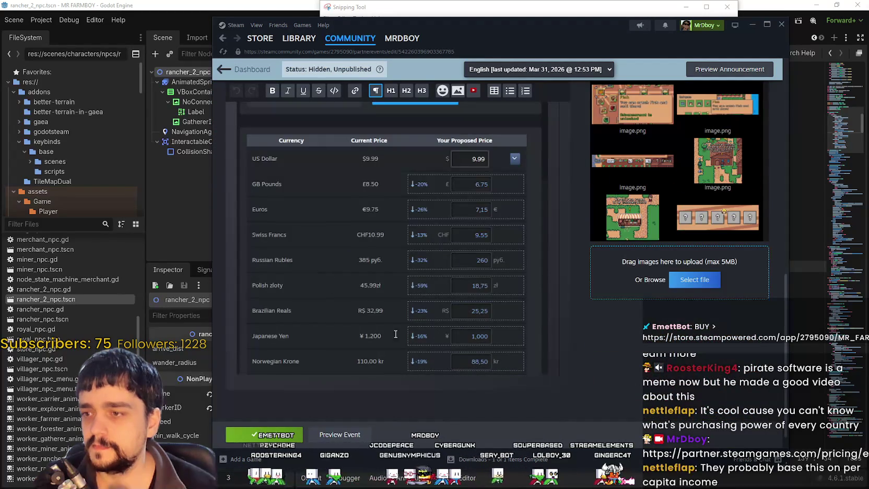
# Review the announcement editor and select the word 'automatically'.
pyautogui.scroll(5, 395, 334)
pyautogui.scroll(-4, 530, 366)
pyautogui.scroll(8, 469, 355)
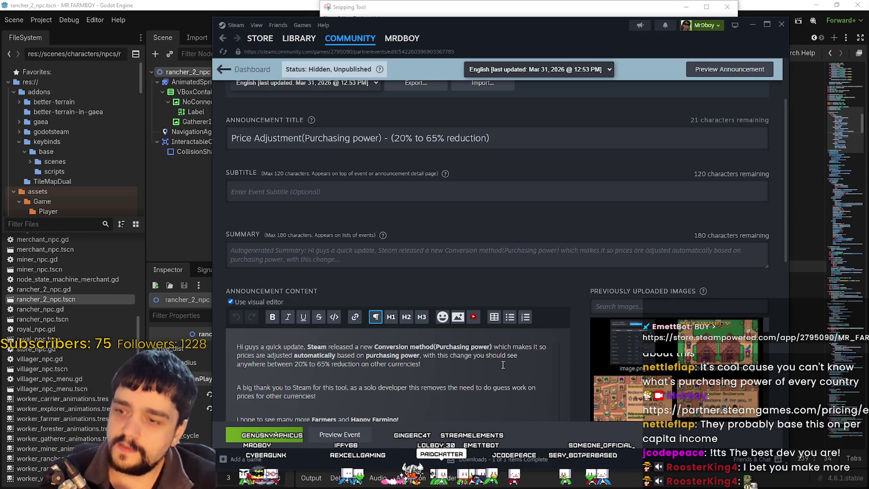
pyautogui.scroll(-2, 503, 365)
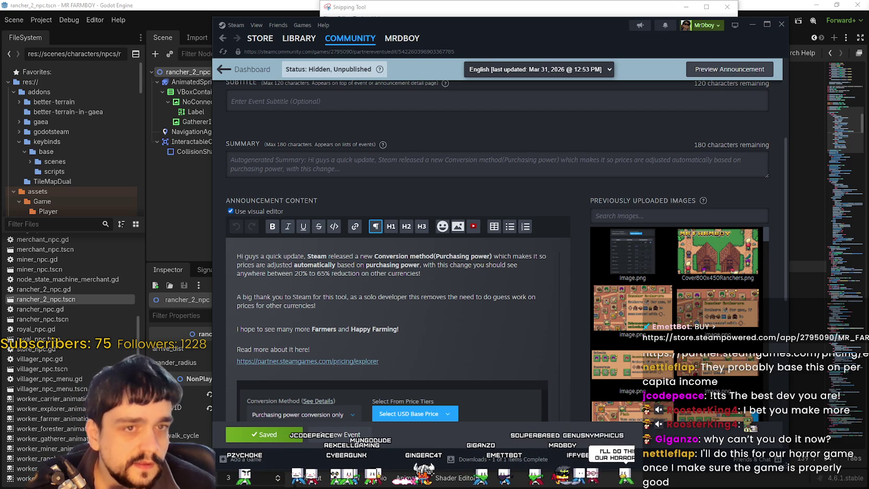
pyautogui.scroll(2, 380, 315)
pyautogui.scroll(-6, 395, 291)
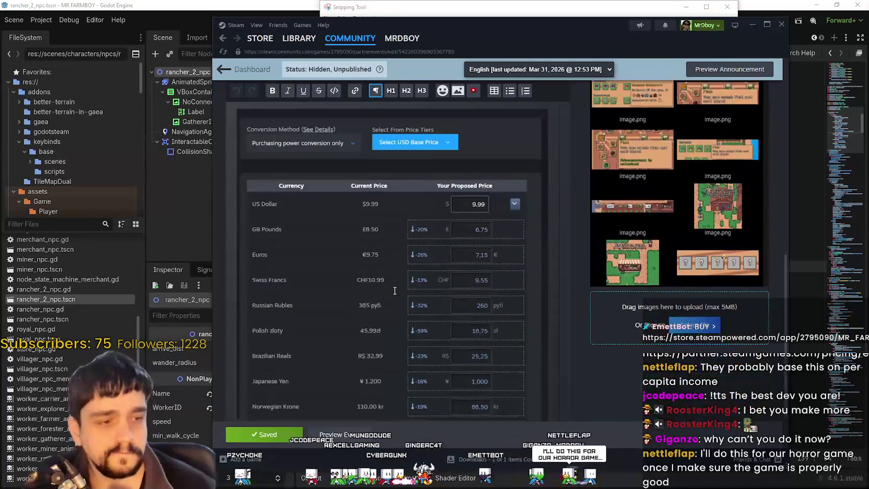
pyautogui.scroll(5, 395, 290)
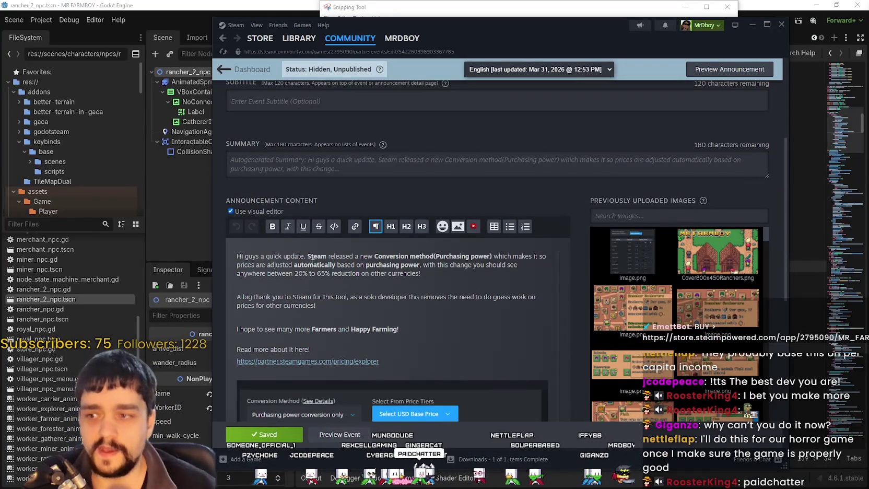
pyautogui.doubleClick(312, 265)
# Shift the Steam window left and preview the announcement as players will see it.
pyautogui.scroll(-2, 313, 220)
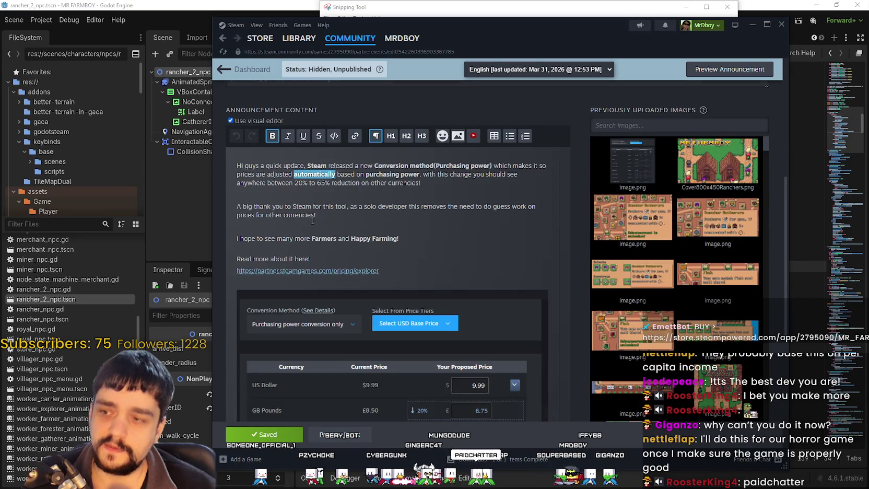
pyautogui.scroll(-5, 413, 151)
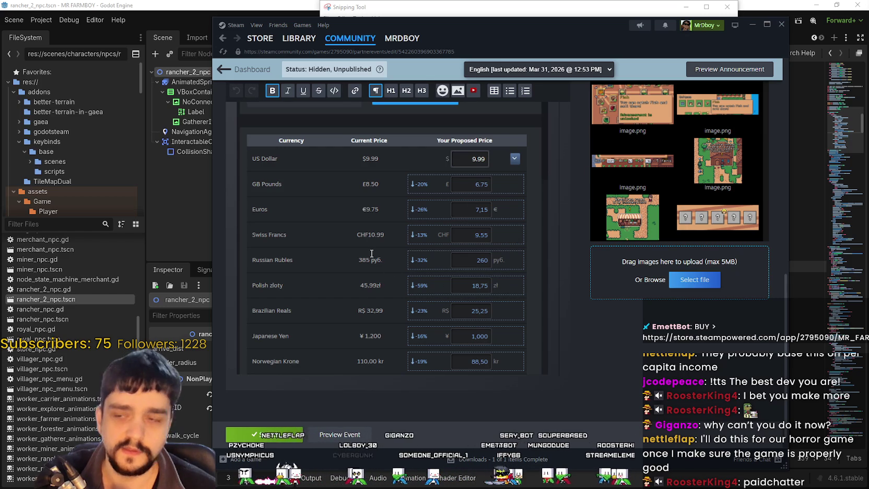
pyautogui.scroll(5, 371, 254)
pyautogui.scroll(-5, 392, 245)
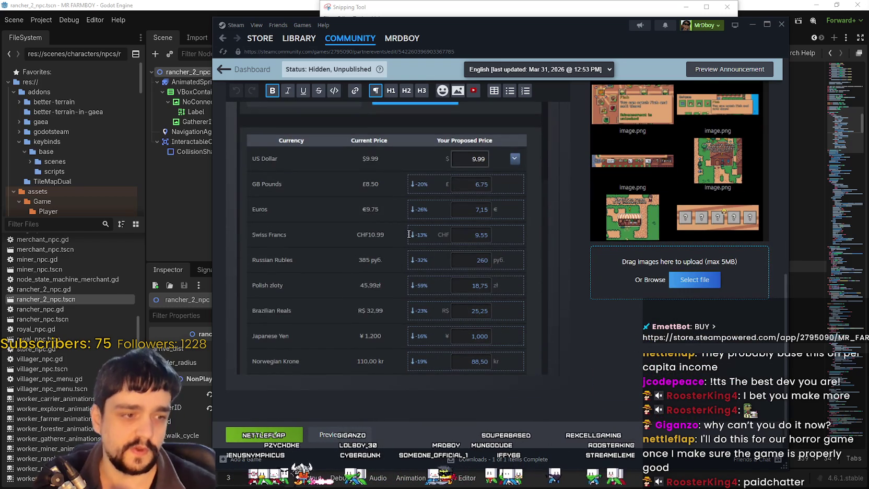
pyautogui.scroll(3, 340, 255)
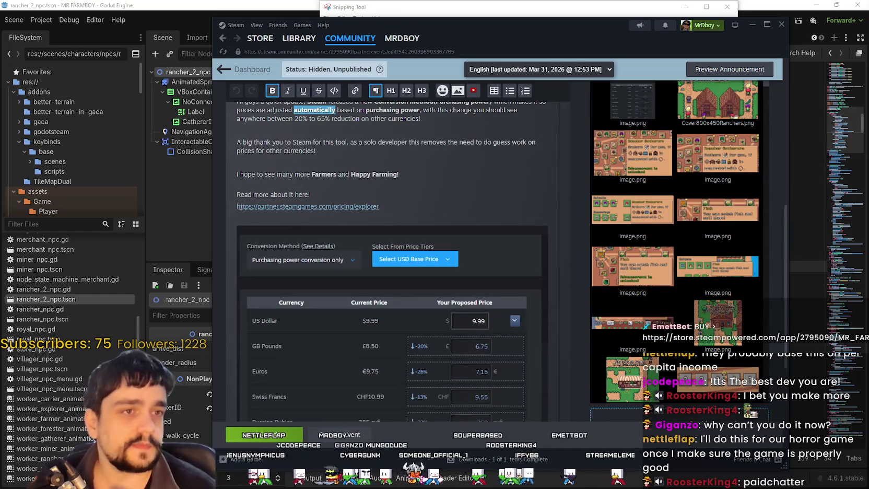
pyautogui.scroll(-3, 450, 316)
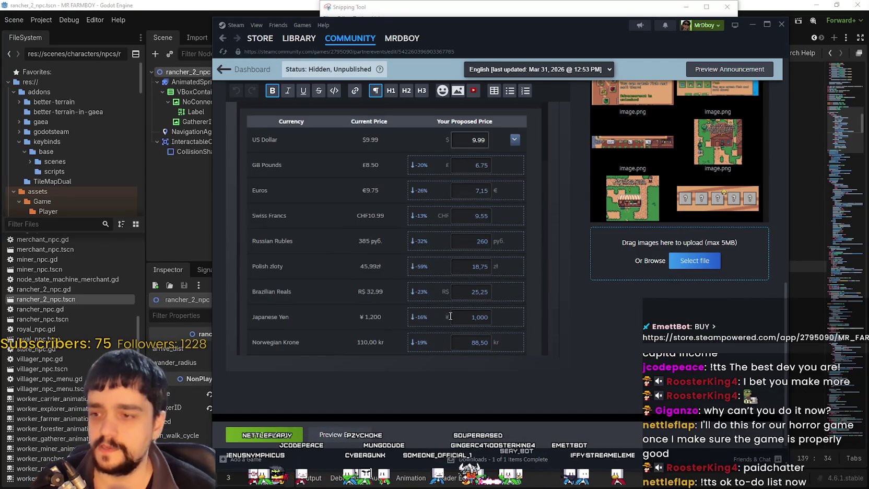
pyautogui.scroll(10, 456, 327)
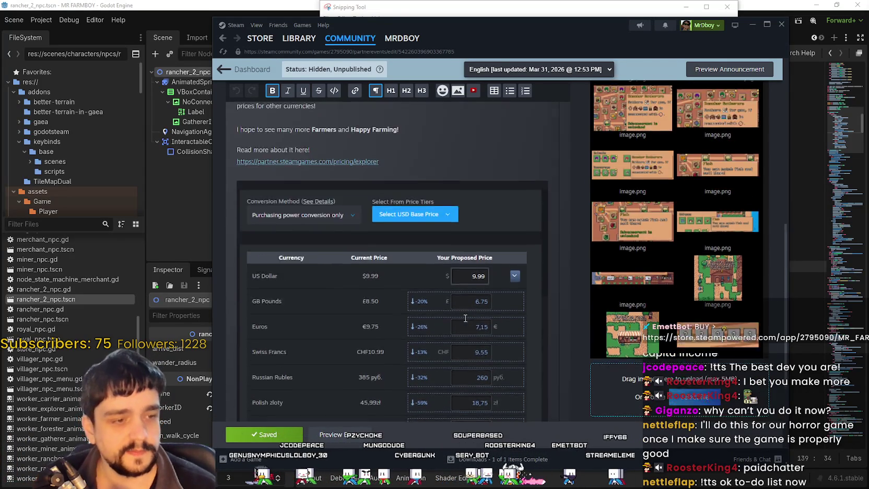
pyautogui.moveTo(509, 23); pyautogui.dragTo(470, 18)
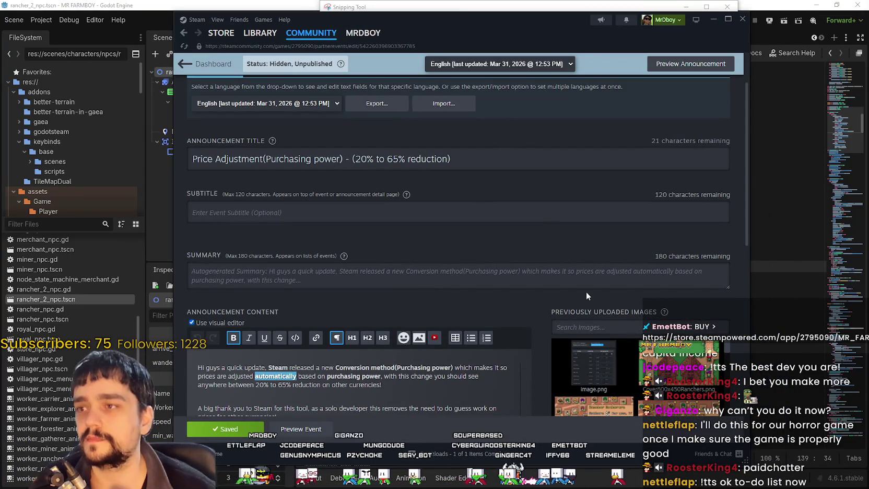
pyautogui.click(691, 64)
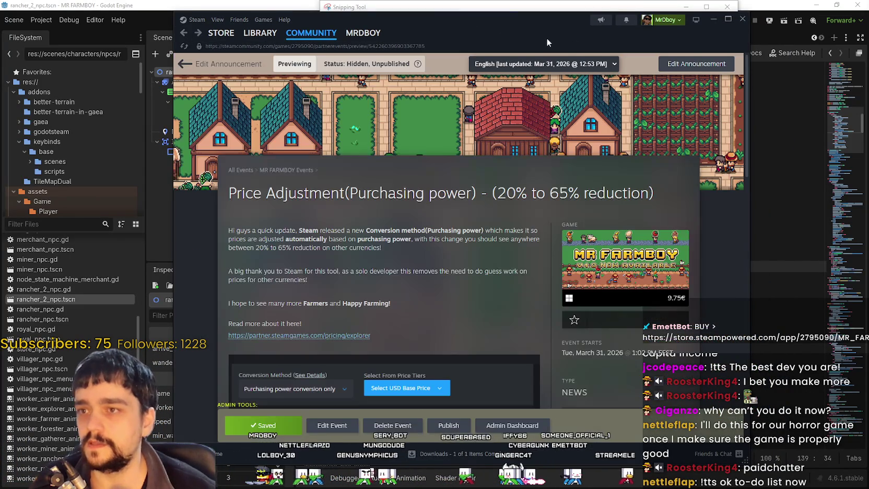
# Open the MR FARMBOY store page and close the old snip without saving.
pyautogui.click(211, 40)
pyautogui.click(525, 15)
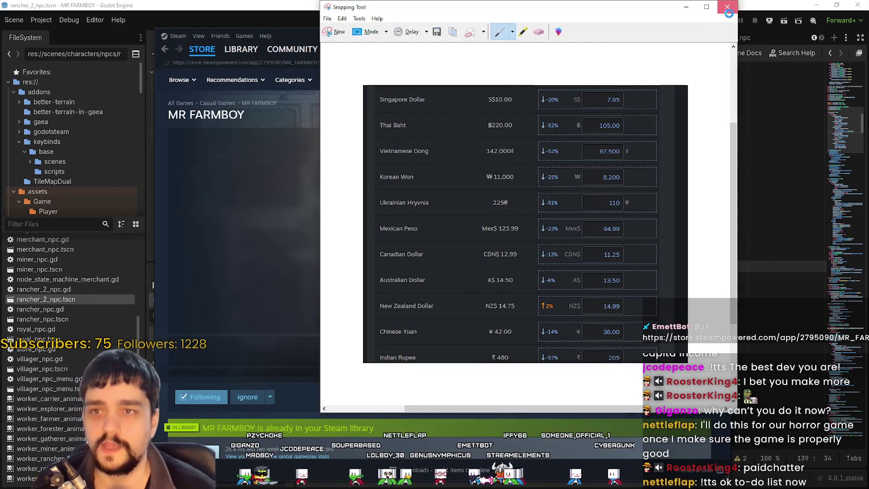
pyautogui.click(727, 7)
pyautogui.click(532, 217)
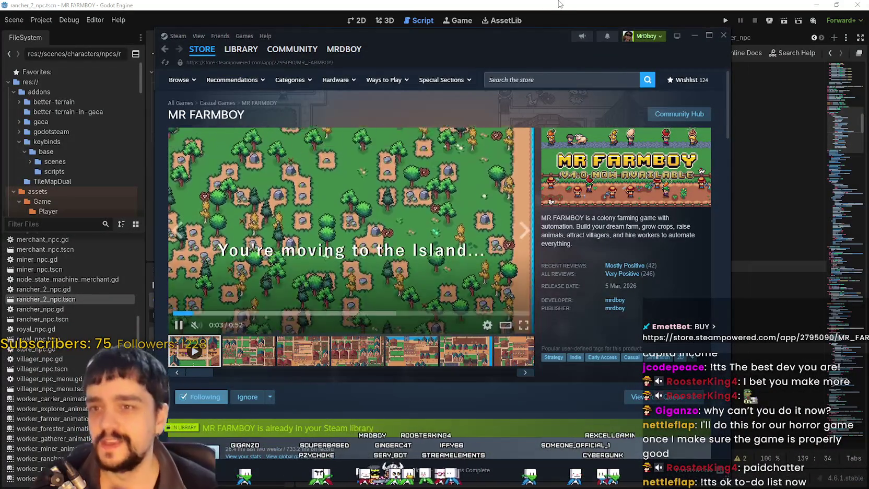
# Return to the game's script in Godot and run the project with F5.
pyautogui.click(694, 35)
pyautogui.click(694, 175)
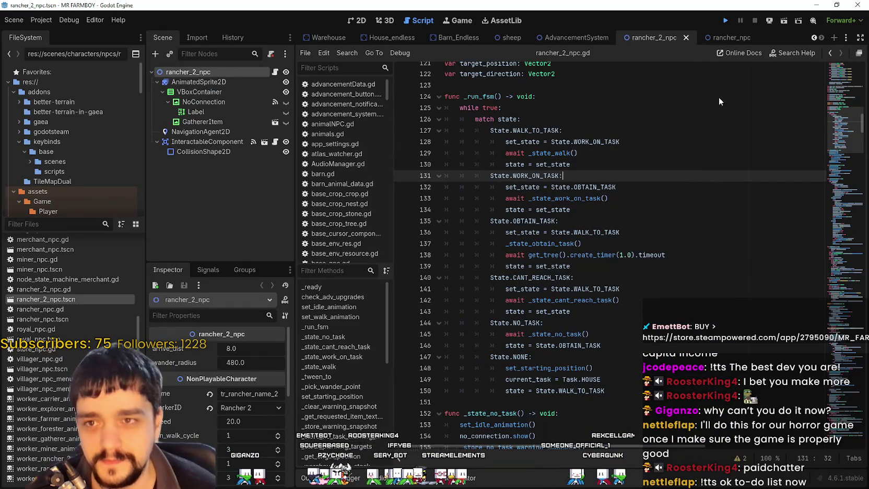
pyautogui.press('F5')
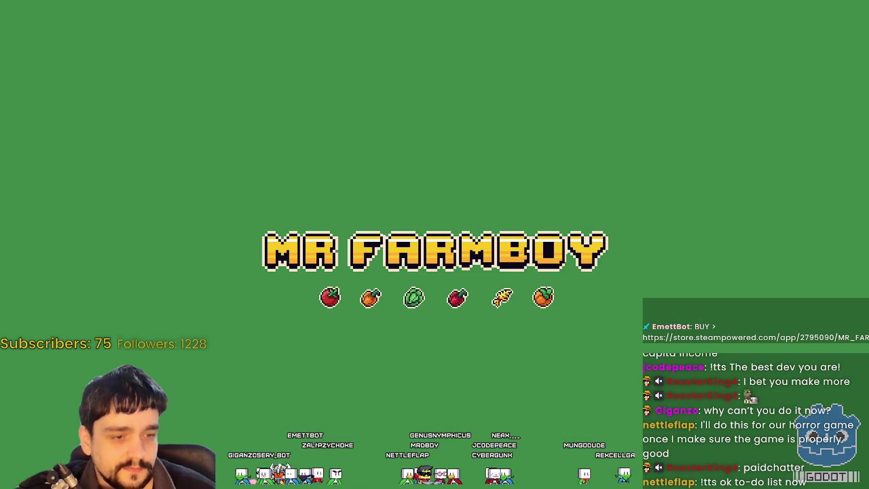
# Write 'TO DOLIST TODAY' and 'Your M' in a new note, then bring the game forward.
pyautogui.hotkey('alt', 'Tab')
pyautogui.write('T')
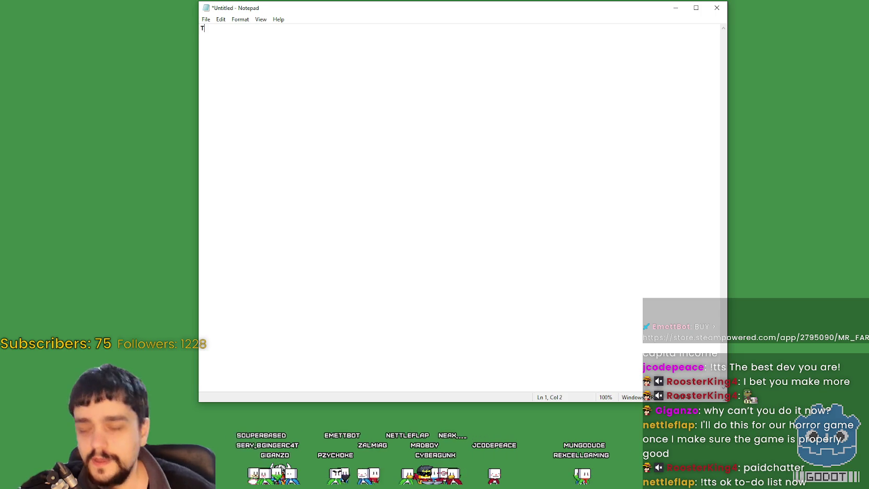
pyautogui.write('O DOLIST TODAY')
pyautogui.press('Return')
pyautogui.press('Return')
pyautogui.scroll(14, 454, 218)
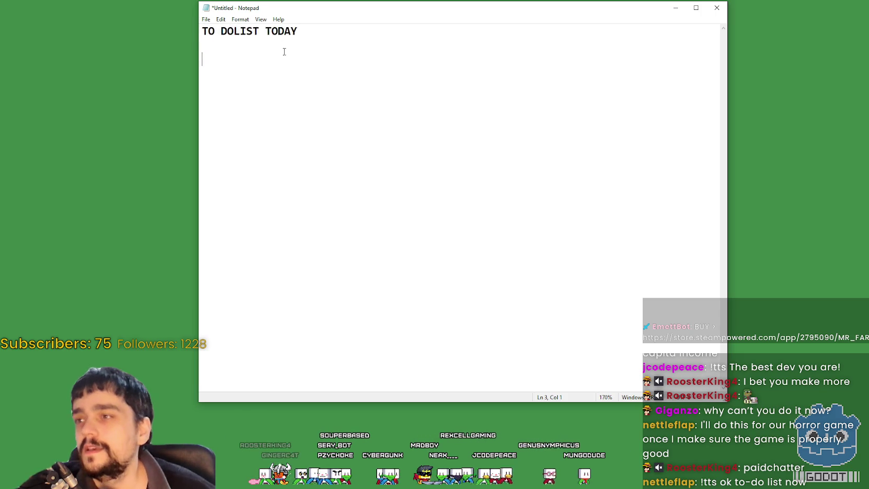
pyautogui.scroll(1, 280, 53)
pyautogui.write('Your Mom')
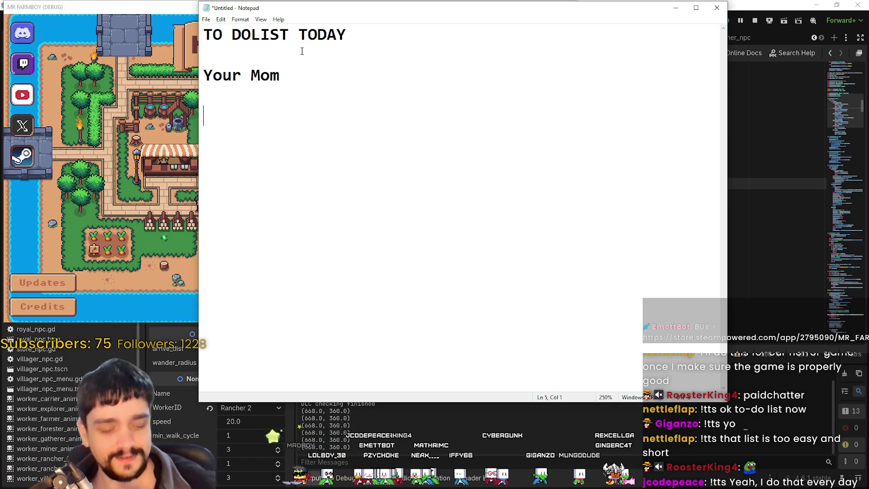
pyautogui.click(134, 140)
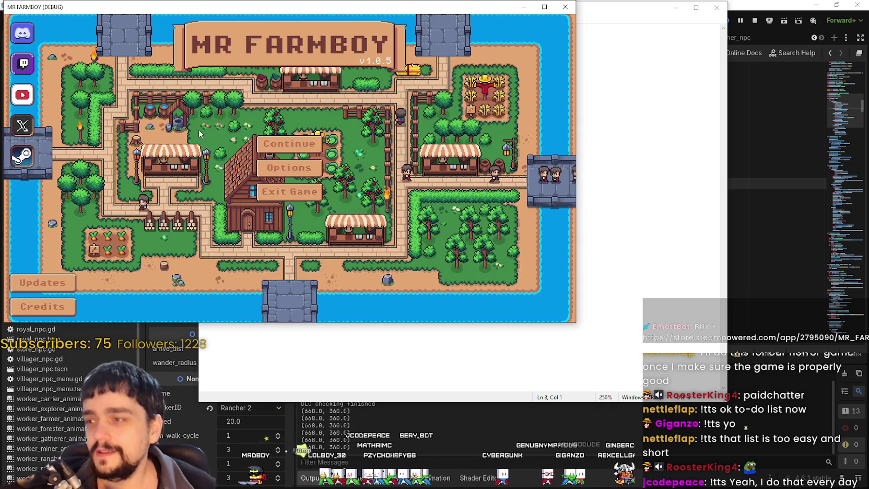
# Continue, load Save 1, and maximize the Mr Farmboy game window.
pyautogui.click(259, 147)
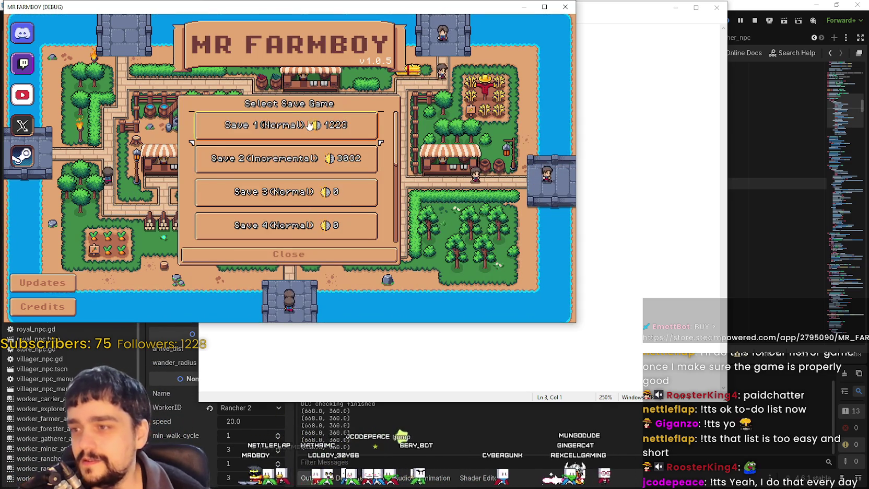
pyautogui.click(290, 127)
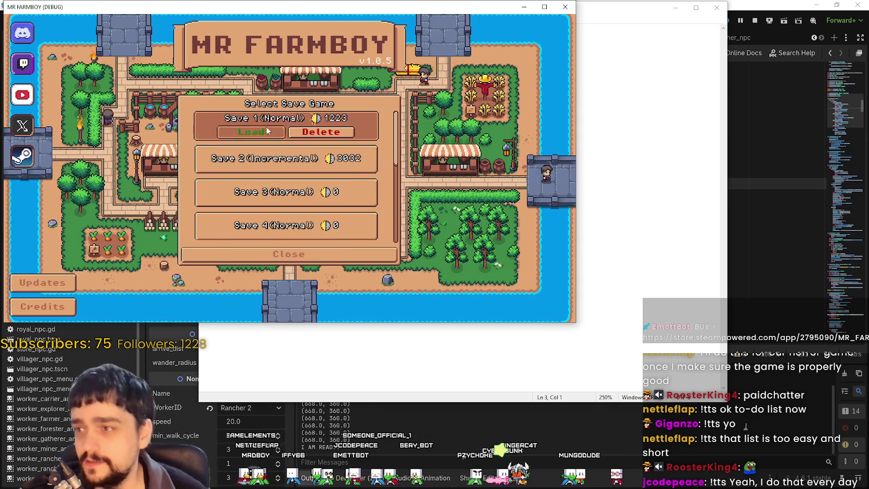
pyautogui.click(266, 130)
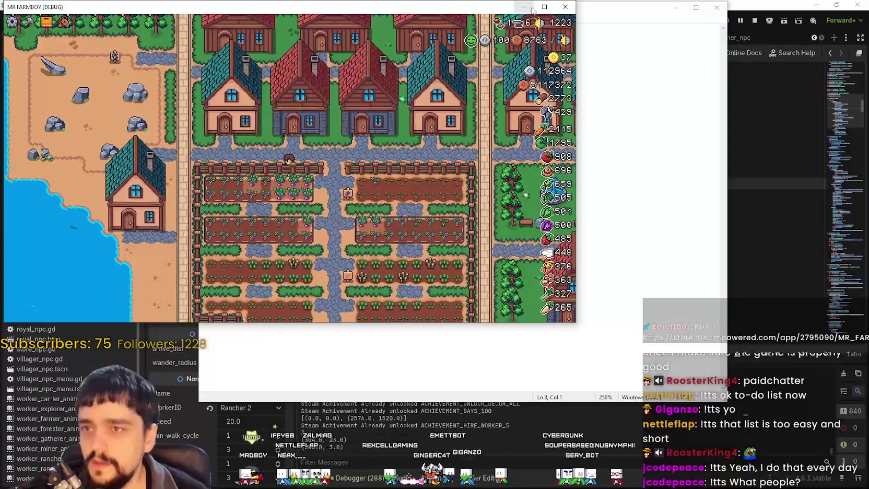
pyautogui.click(544, 7)
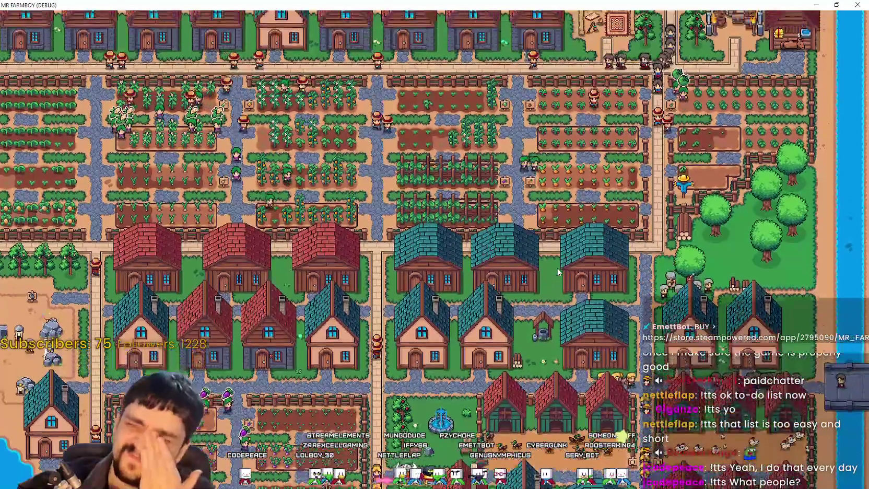
# Open Advancements with T, switch to the crops tree, and read the crop icon tooltips.
pyautogui.press('t')
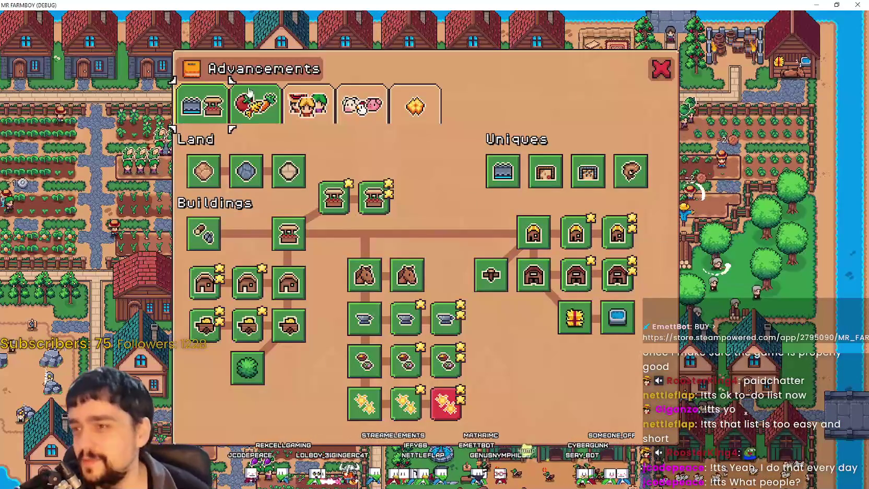
pyautogui.click(249, 93)
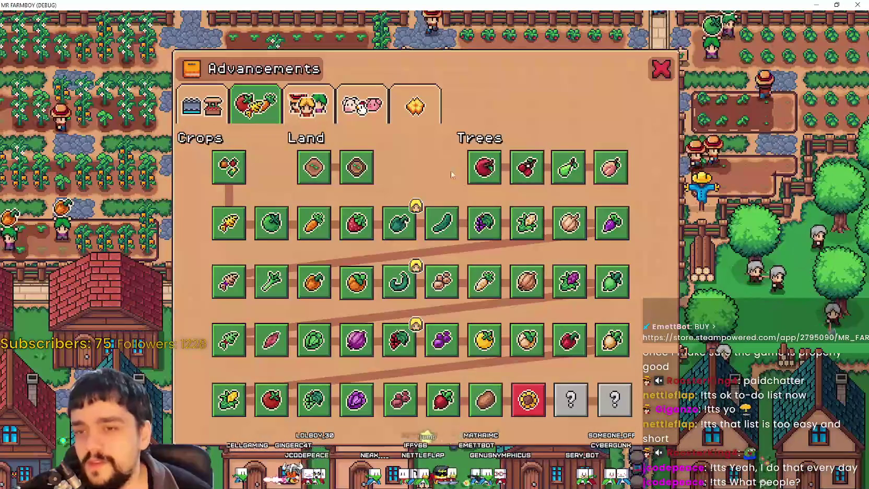
pyautogui.moveTo(387, 222)
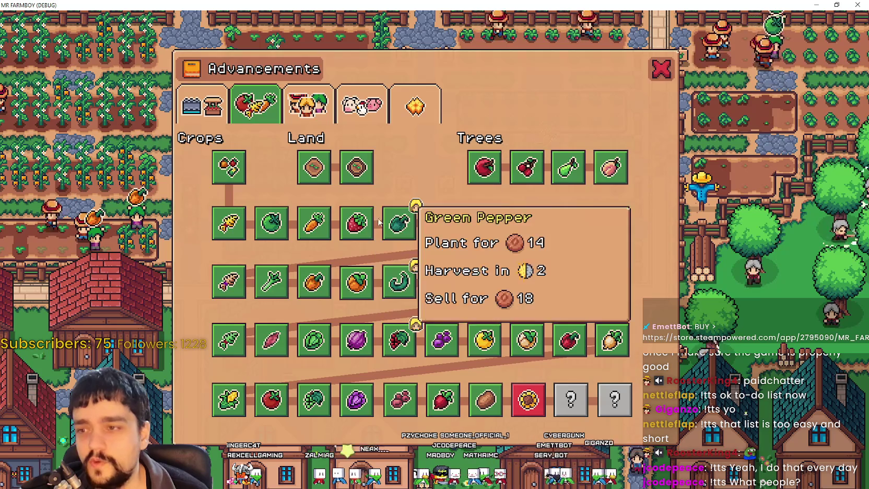
pyautogui.moveTo(230, 222)
pyautogui.moveTo(400, 236)
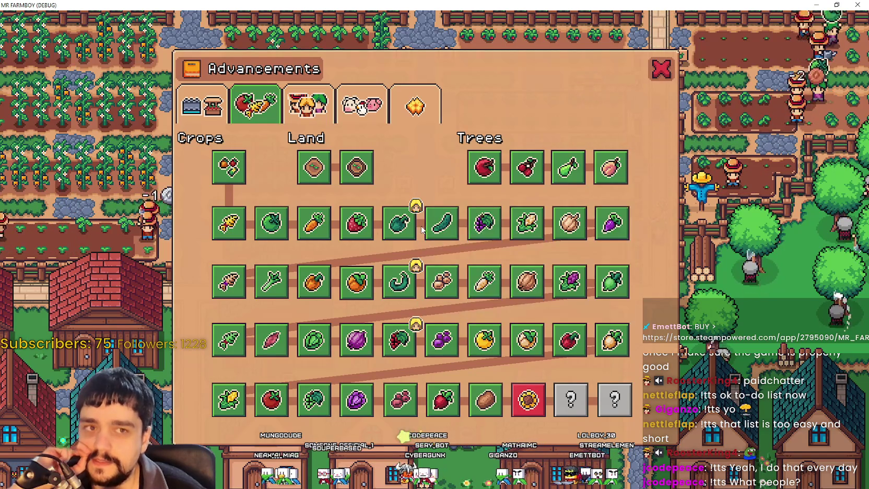
pyautogui.moveTo(437, 236)
pyautogui.moveTo(416, 224)
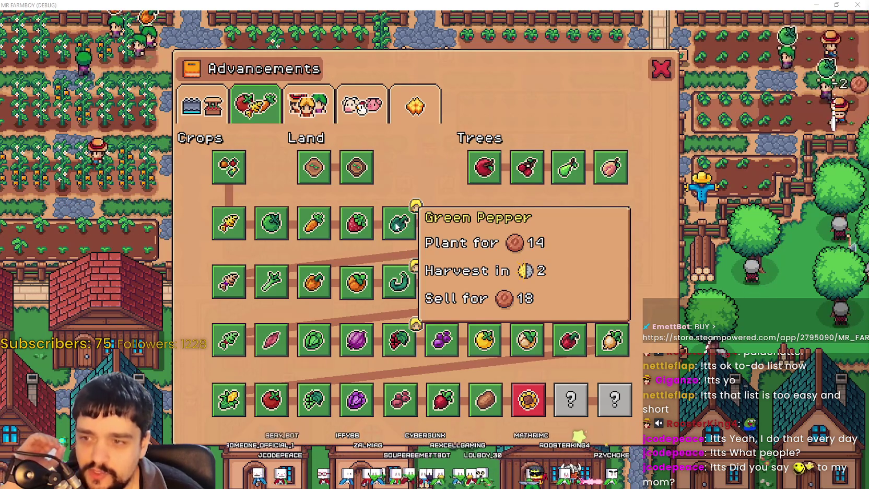
pyautogui.moveTo(551, 221)
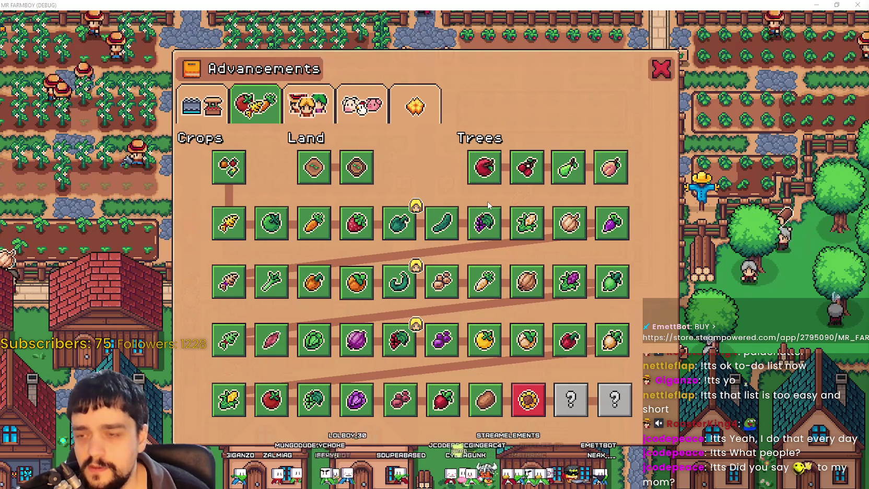
pyautogui.moveTo(492, 220)
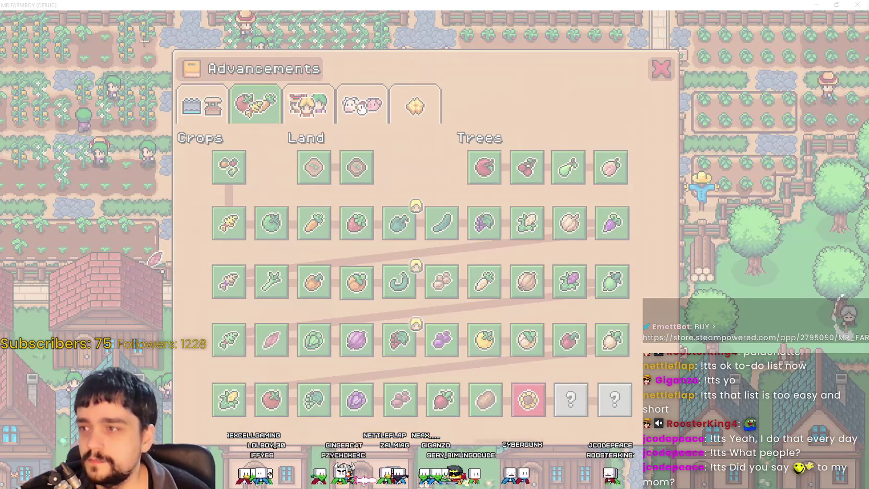
# Snip the crops Advancements panel, check the Edit menu, and return to the game.
pyautogui.moveTo(144, 40)
pyautogui.mouseDown()
pyautogui.moveTo(732, 478)
pyautogui.moveTo(674, 478)
pyautogui.moveTo(699, 478)
pyautogui.mouseUp()
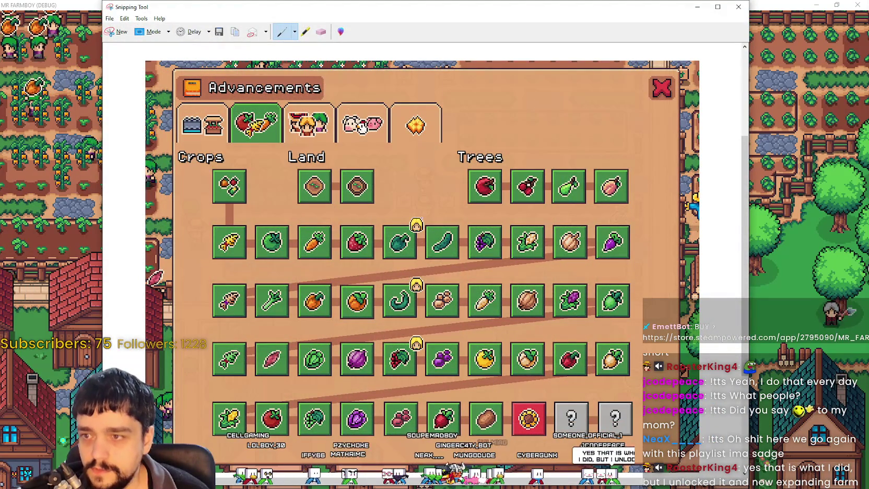
pyautogui.click(125, 19)
pyautogui.click(137, 27)
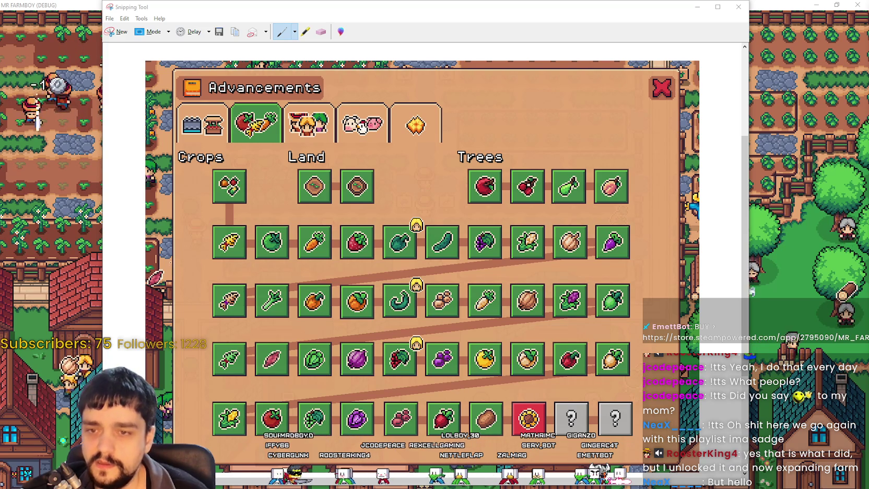
pyautogui.hotkey('alt', 'Tab')
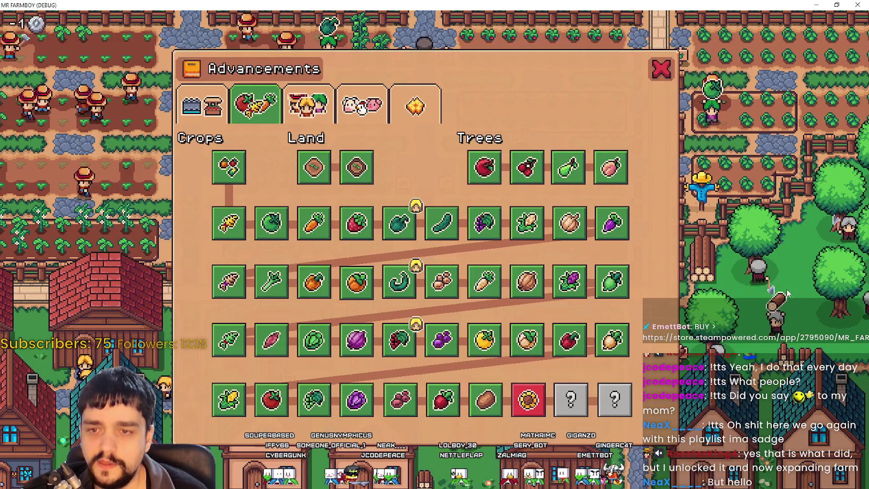
# Close and reopen the Advancements panel with Tab, then capture it as a snip for Paint.
pyautogui.press('Escape')
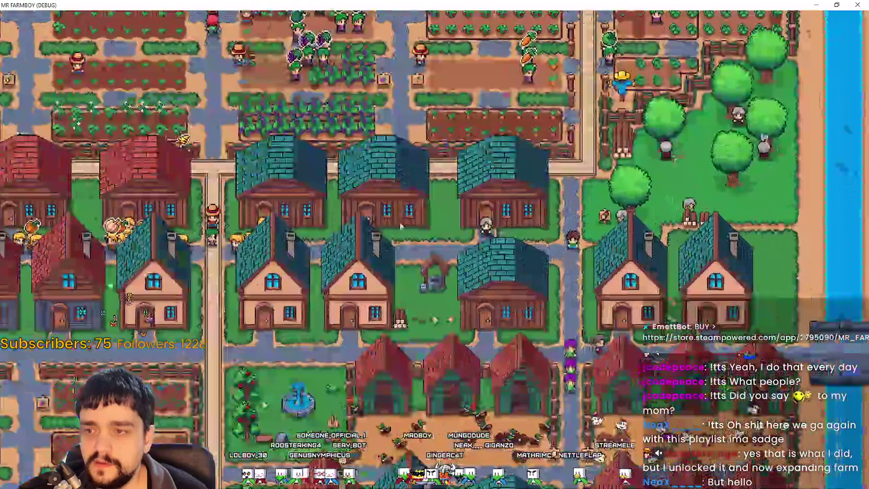
pyautogui.press('Tab')
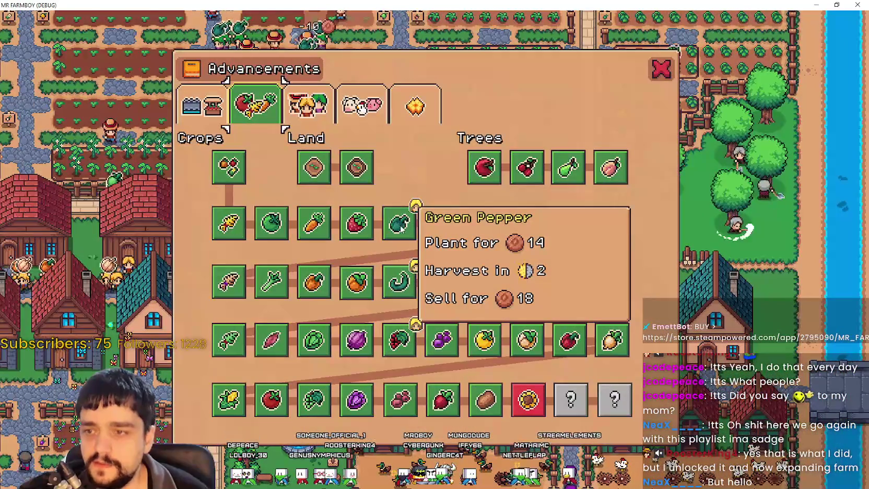
pyautogui.press('Tab')
pyautogui.press('Tab')
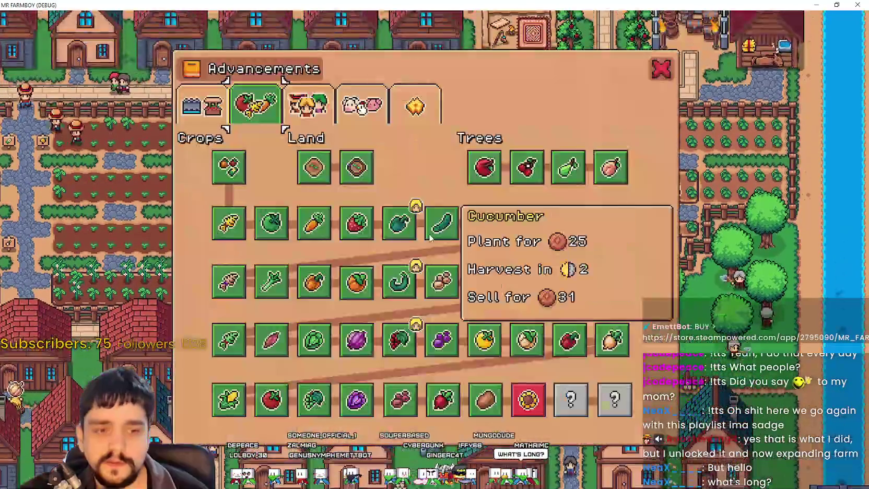
pyautogui.press('Tab')
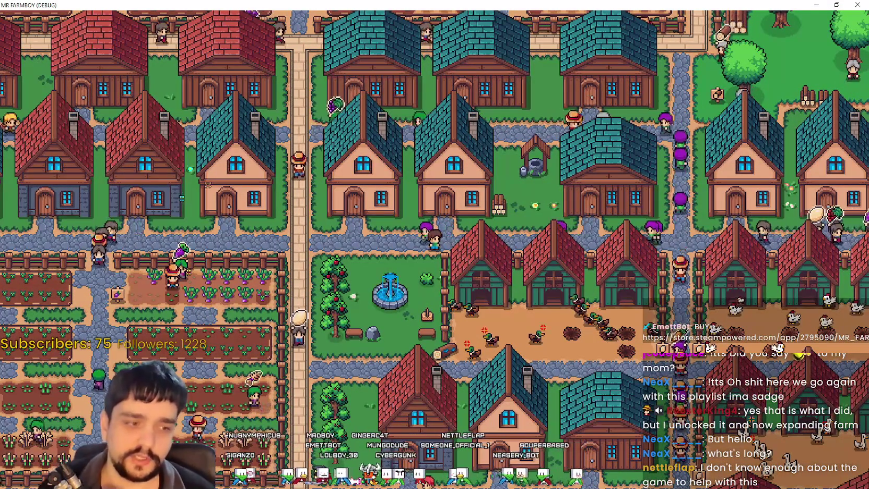
pyautogui.hotkey('alt', 'Tab')
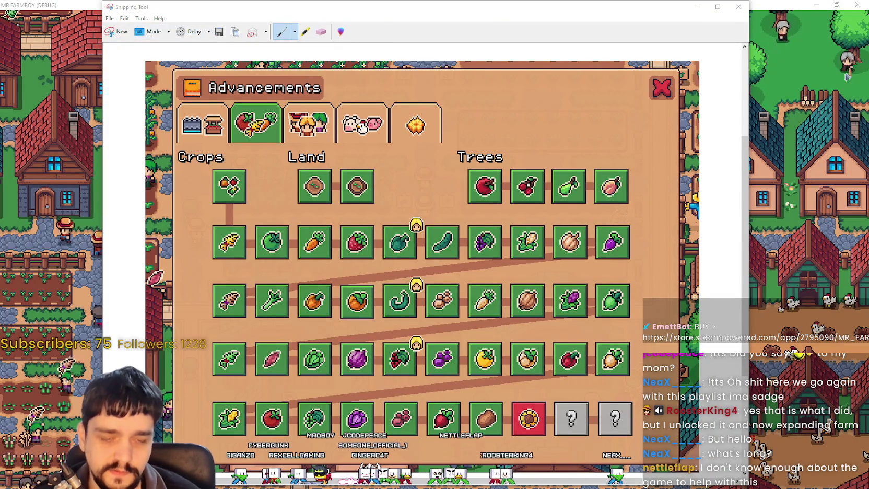
pyautogui.hotkey('alt', 'Tab')
pyautogui.hotkey('ctrl', 'v')
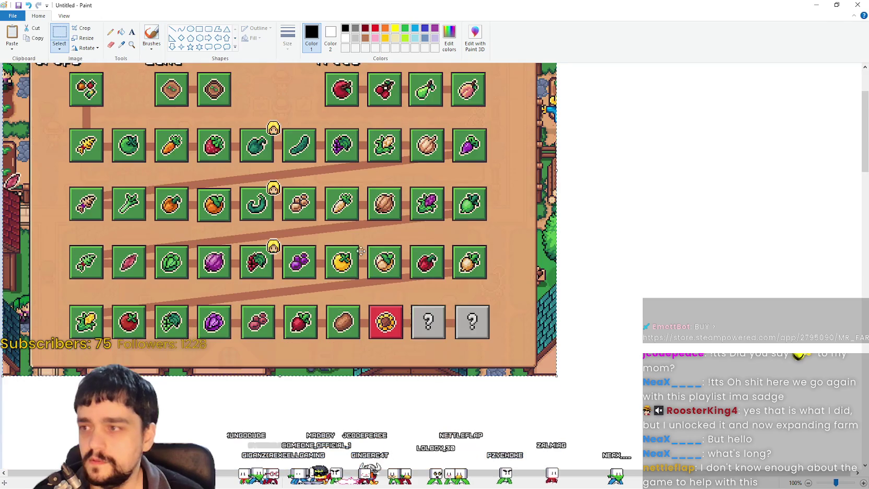
pyautogui.scroll(-2, 569, 275)
pyautogui.scroll(2, 569, 275)
pyautogui.click(63, 15)
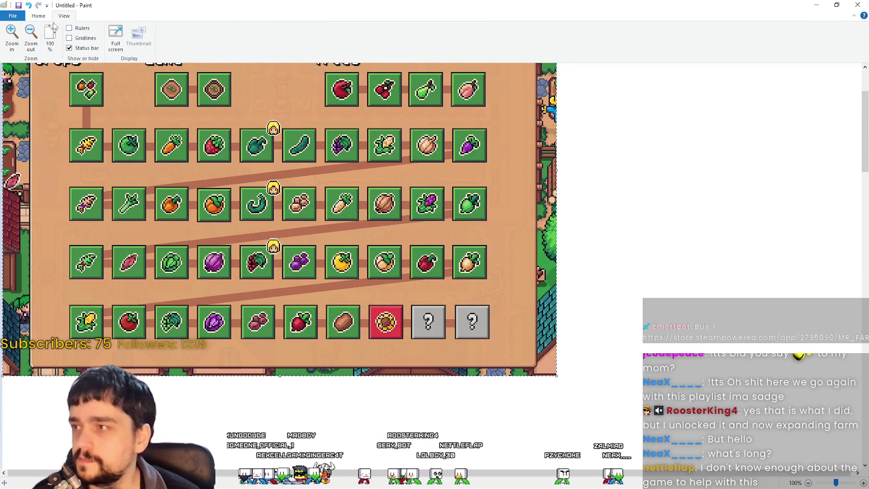
pyautogui.click(31, 36)
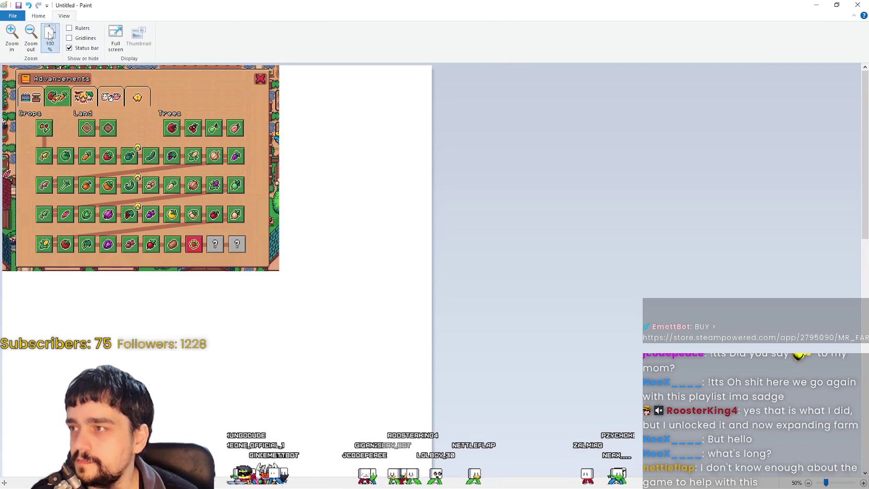
pyautogui.click(50, 37)
pyautogui.scroll(-4, 606, 334)
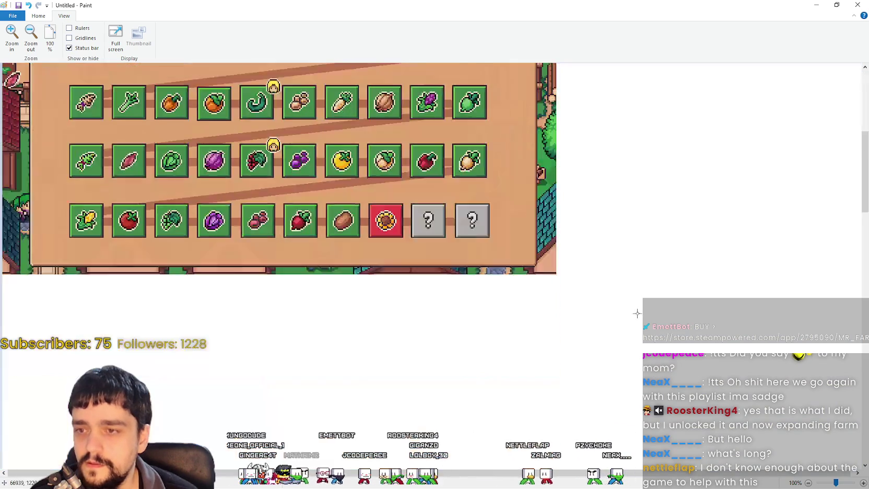
pyautogui.scroll(-3, 636, 310)
pyautogui.scroll(-5, 835, 372)
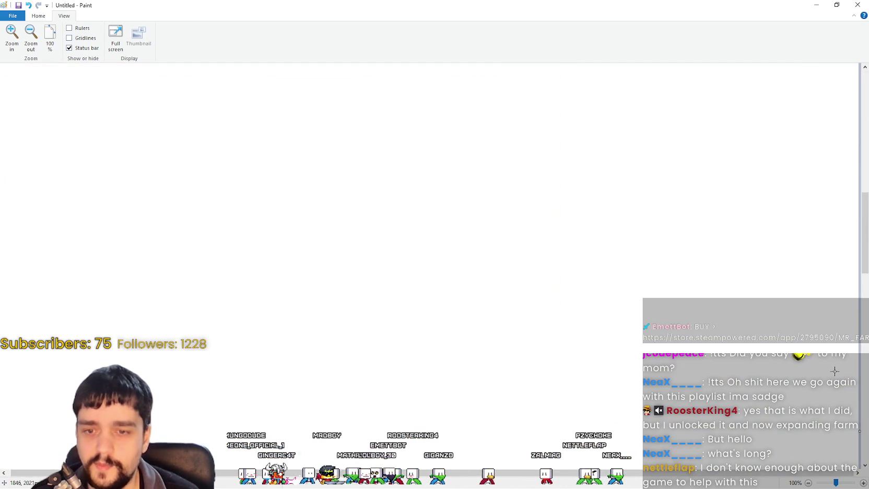
pyautogui.scroll(5, 841, 373)
pyautogui.scroll(9, 841, 373)
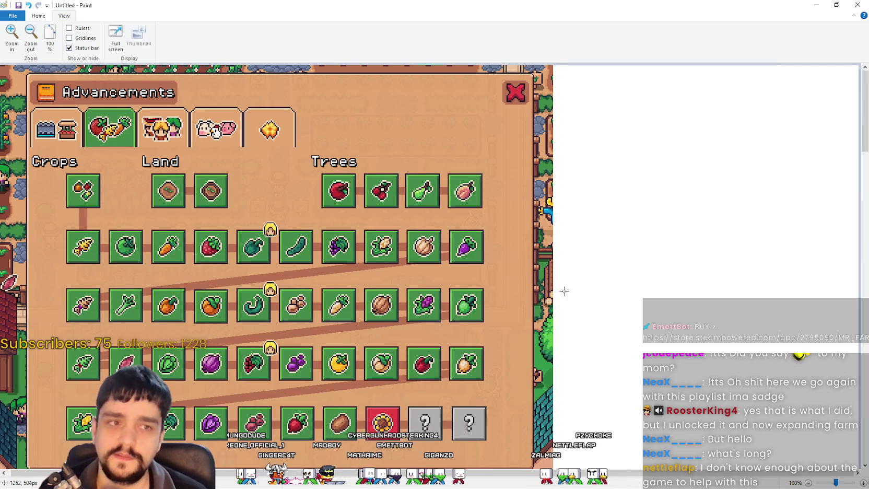
pyautogui.click(30, 17)
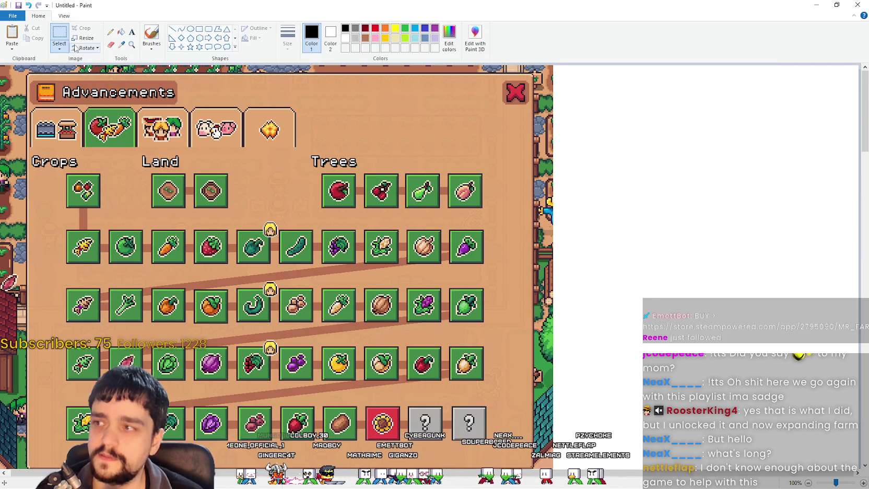
pyautogui.click(121, 45)
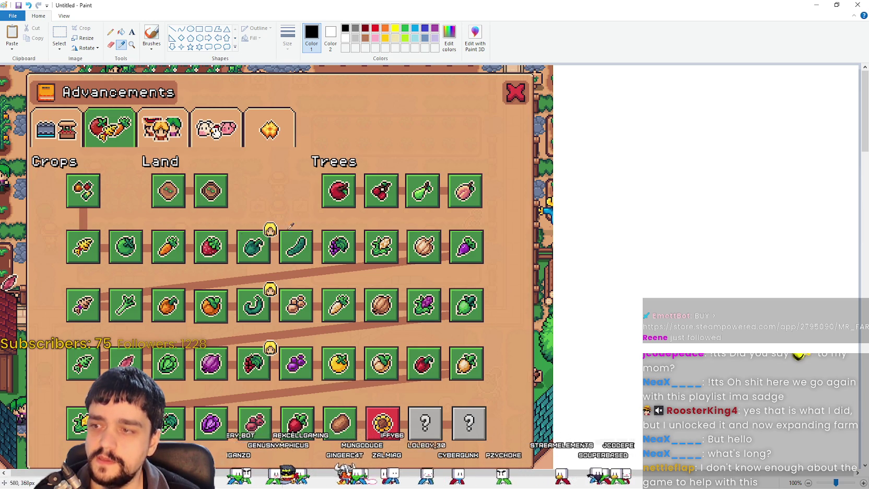
pyautogui.click(808, 483)
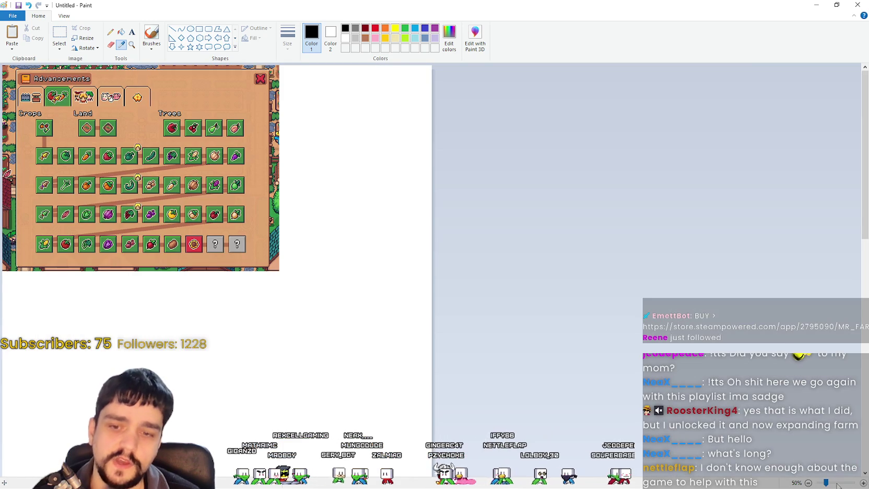
pyautogui.click(864, 483)
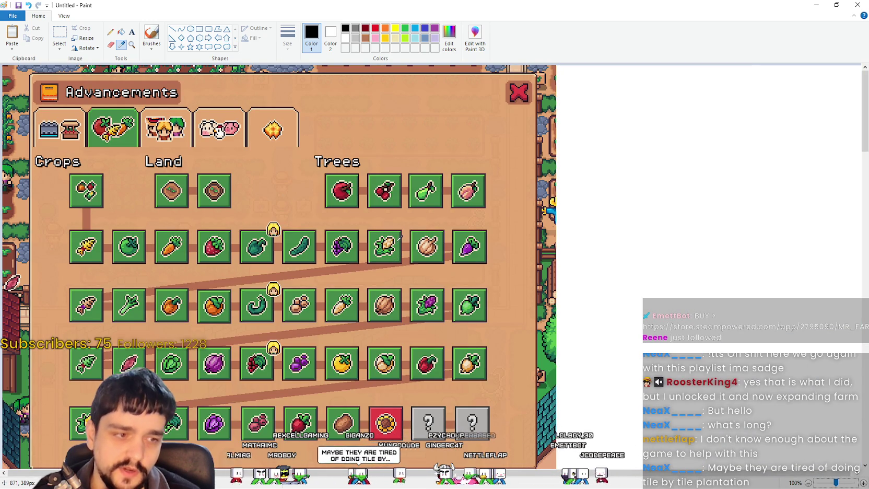
pyautogui.click(64, 16)
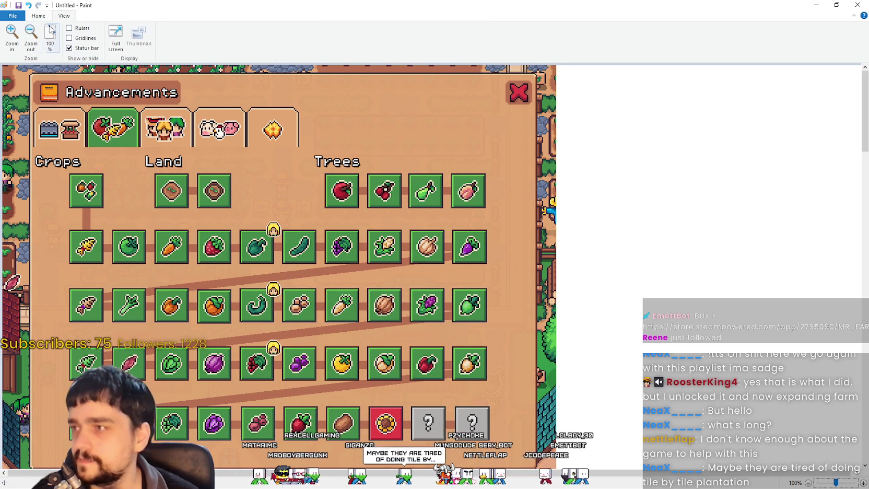
pyautogui.click(31, 35)
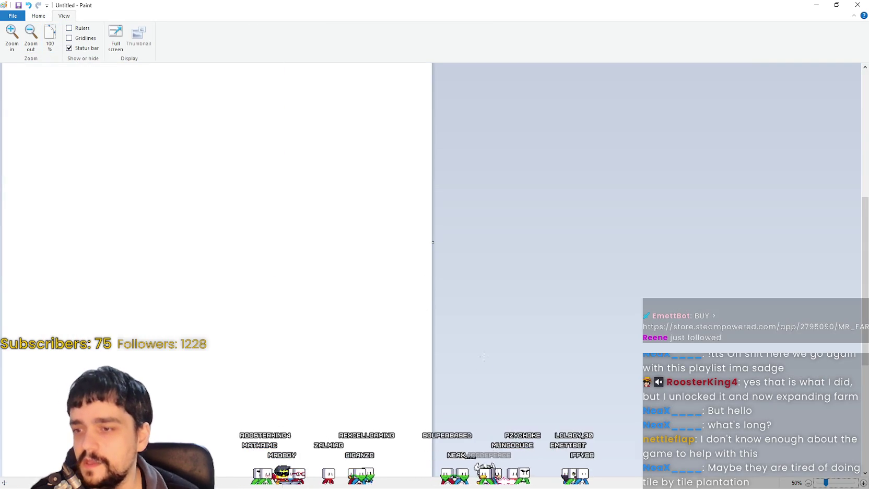
pyautogui.scroll(-3, 434, 229)
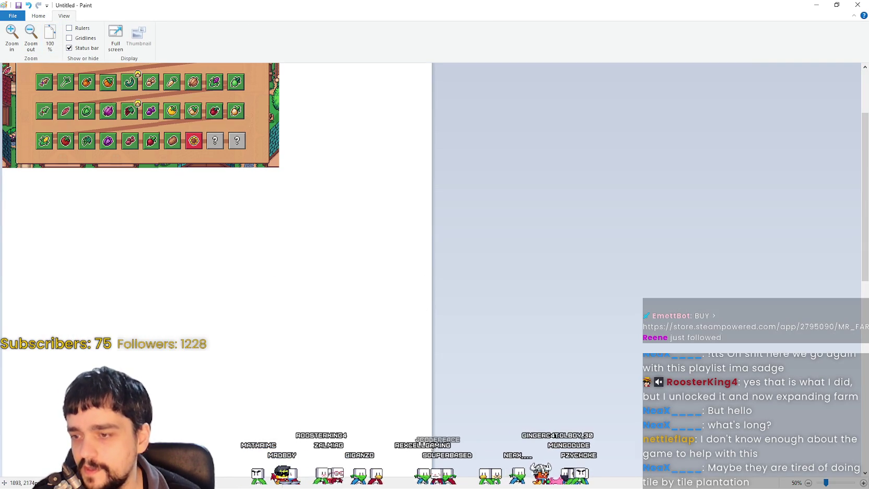
pyautogui.scroll(-3, 674, 438)
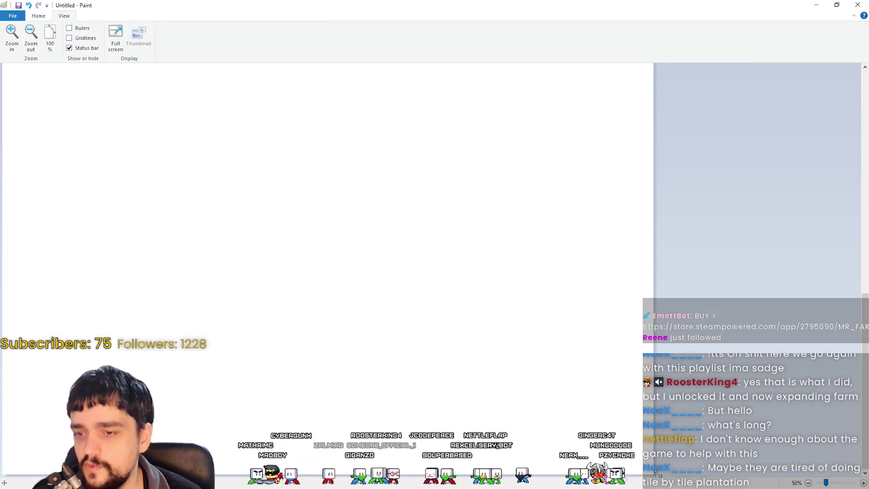
pyautogui.moveTo(655, 474)
pyautogui.mouseDown()
pyautogui.moveTo(613, 365)
pyautogui.moveTo(541, 345)
pyautogui.mouseUp()
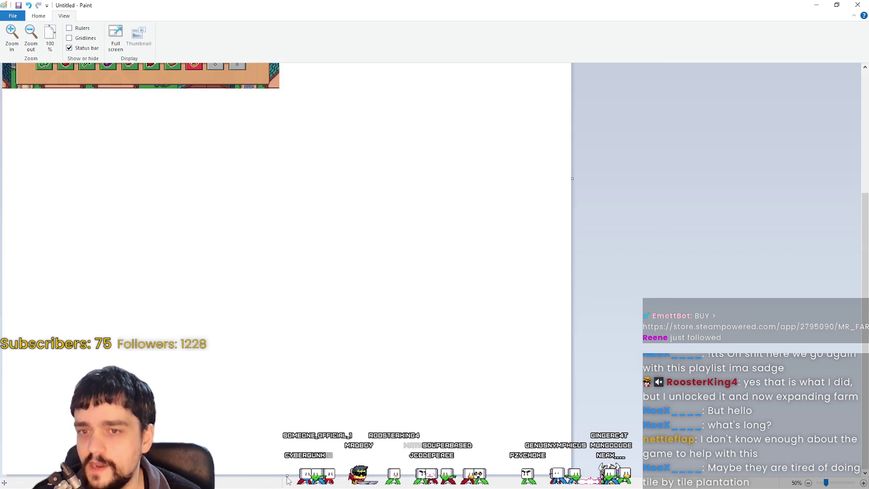
pyautogui.moveTo(290, 476); pyautogui.dragTo(290, 372)
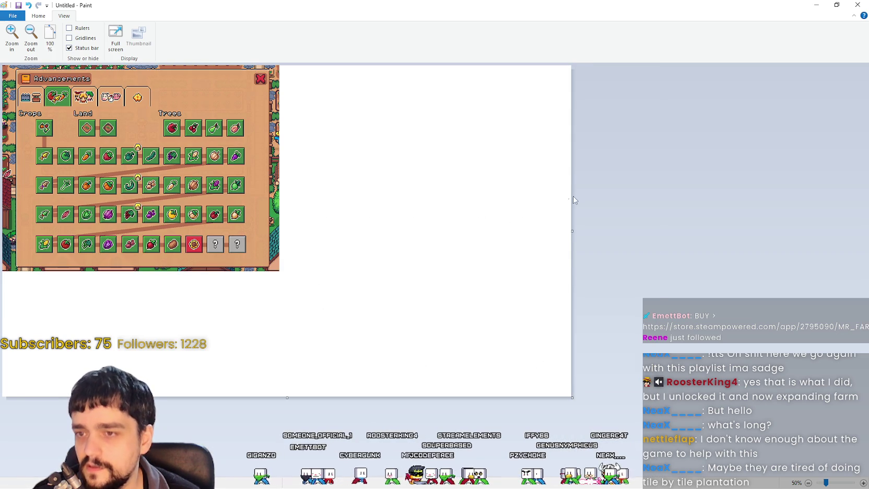
pyautogui.moveTo(571, 235)
pyautogui.mouseDown()
pyautogui.moveTo(621, 225)
pyautogui.moveTo(672, 231)
pyautogui.mouseUp()
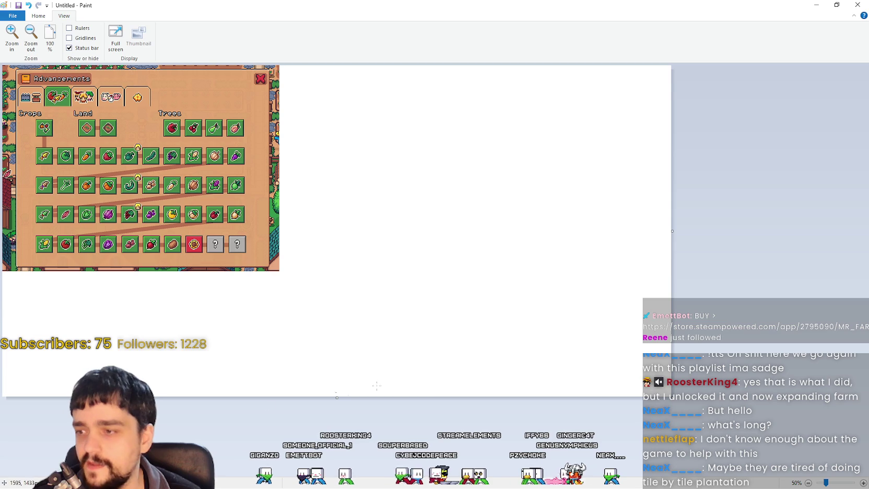
pyautogui.click(50, 38)
pyautogui.scroll(-5, 572, 393)
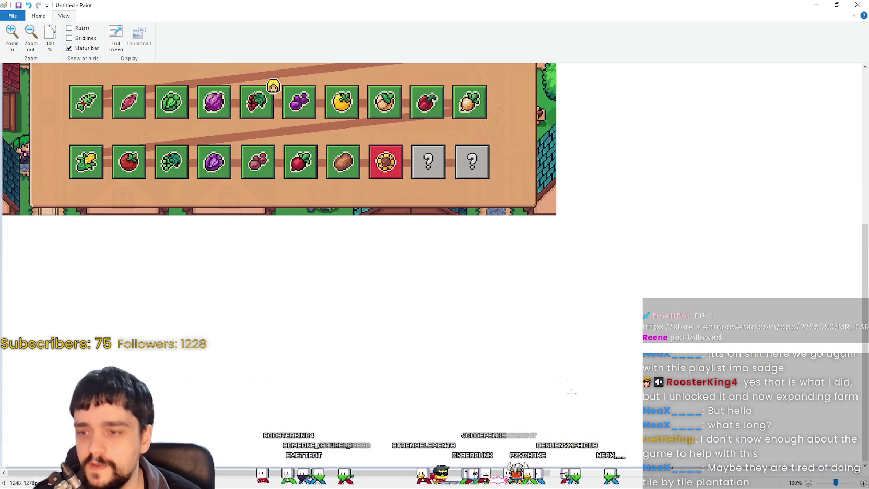
pyautogui.hscroll(7, 569, 386)
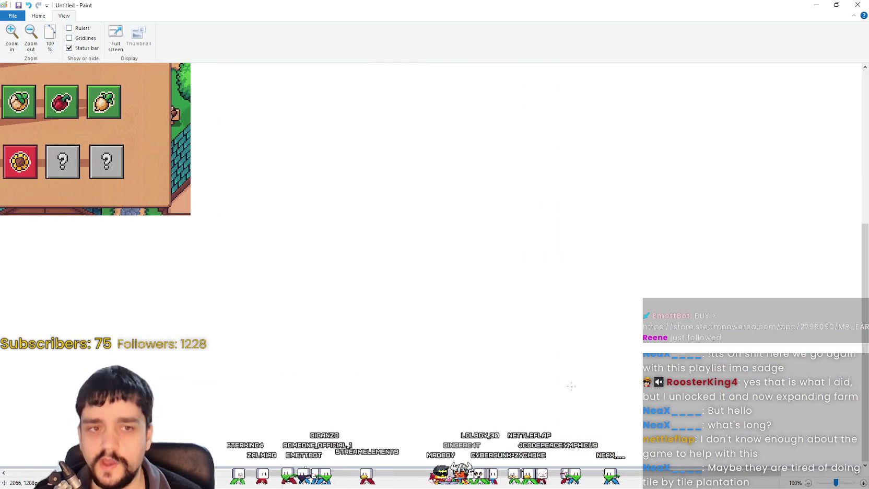
pyautogui.hotkey('ctrl', 'v')
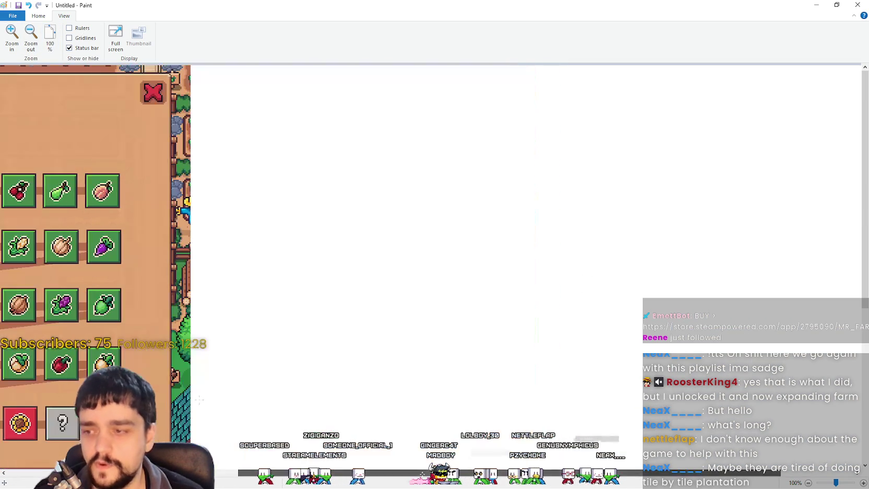
pyautogui.hscroll(-7, 459, 473)
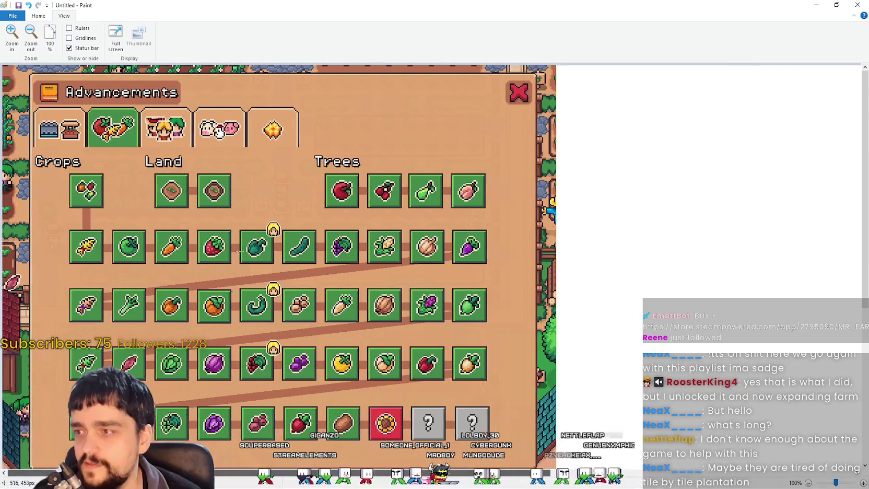
pyautogui.click(11, 35)
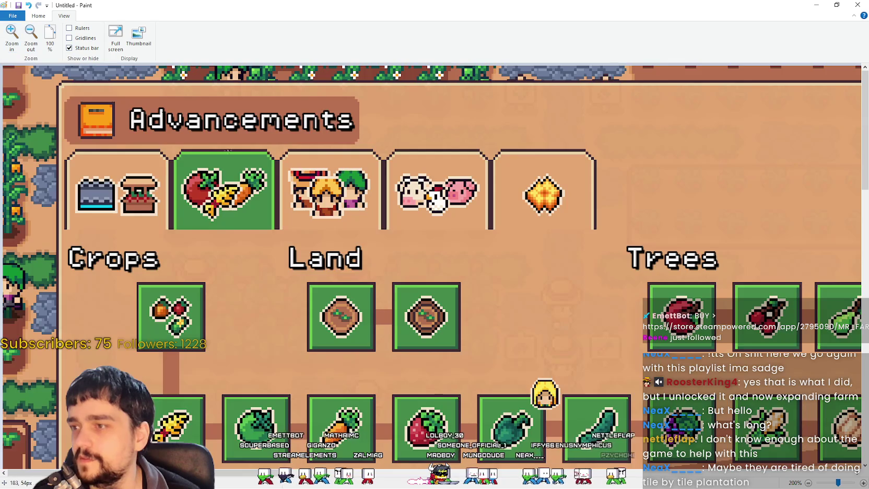
pyautogui.click(39, 16)
pyautogui.scroll(3, 524, 166)
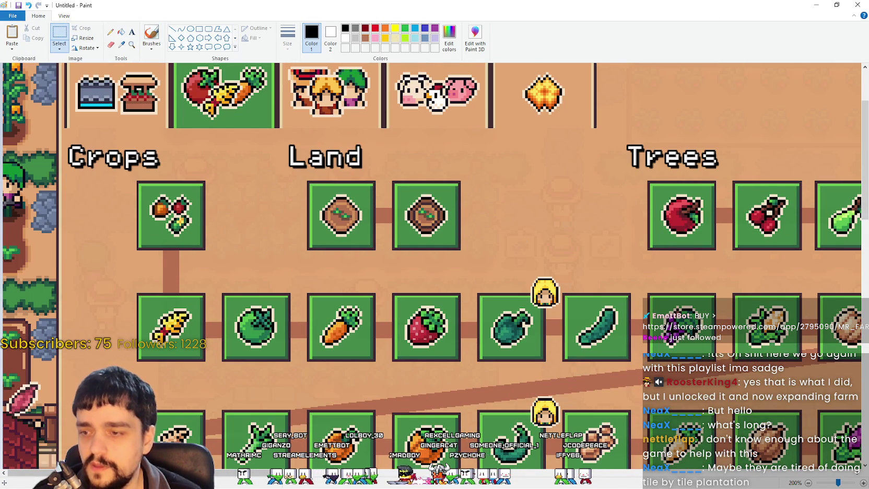
pyautogui.hscroll(5, 360, 289)
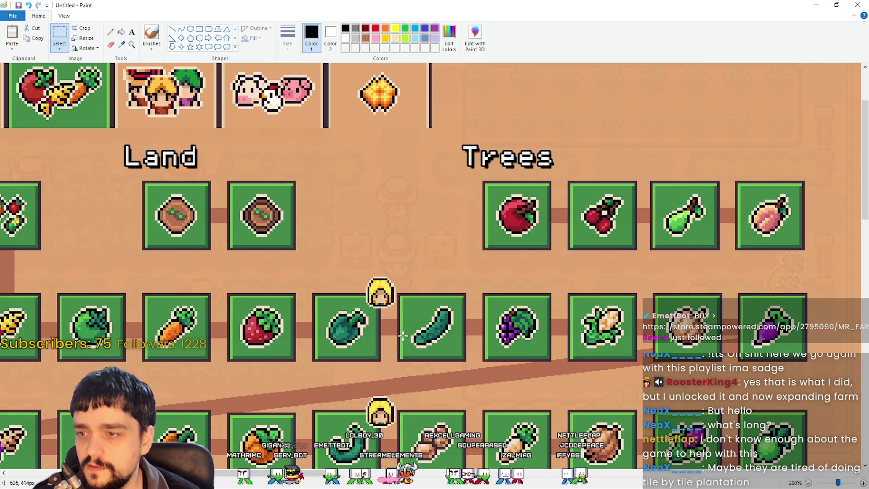
pyautogui.scroll(-3, 420, 331)
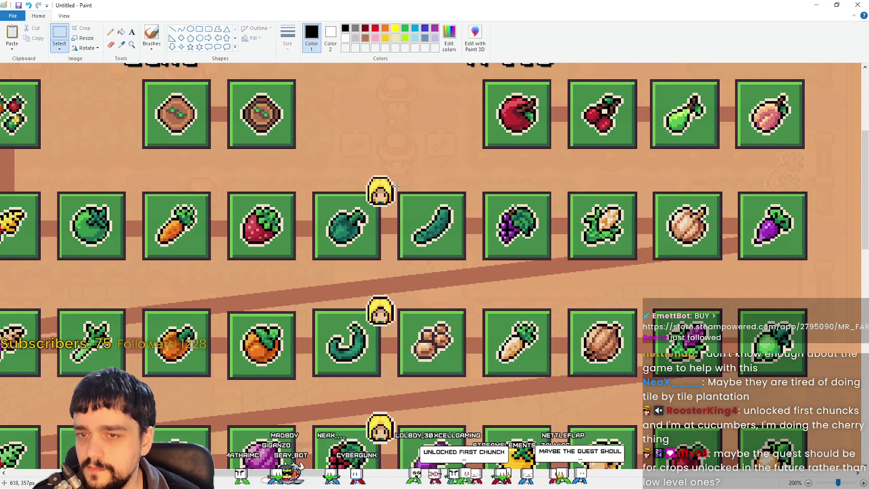
pyautogui.scroll(-3, 402, 201)
pyautogui.scroll(3, 405, 201)
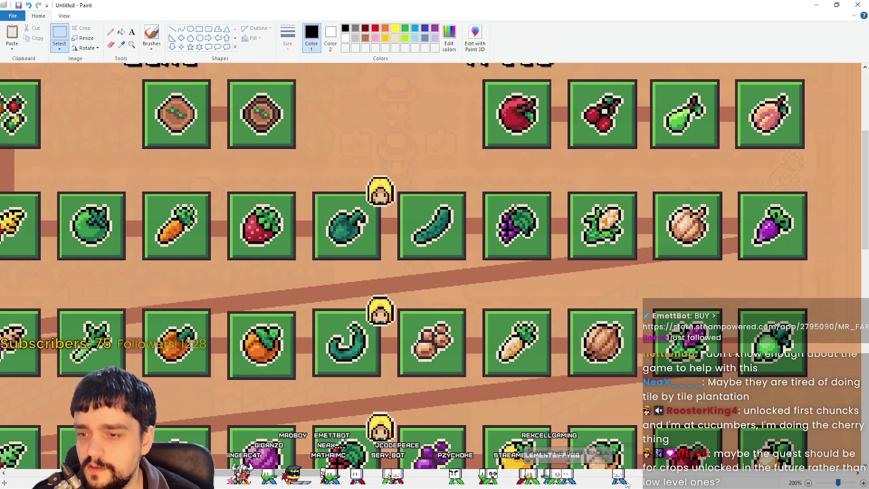
pyautogui.hscroll(-5, 256, 485)
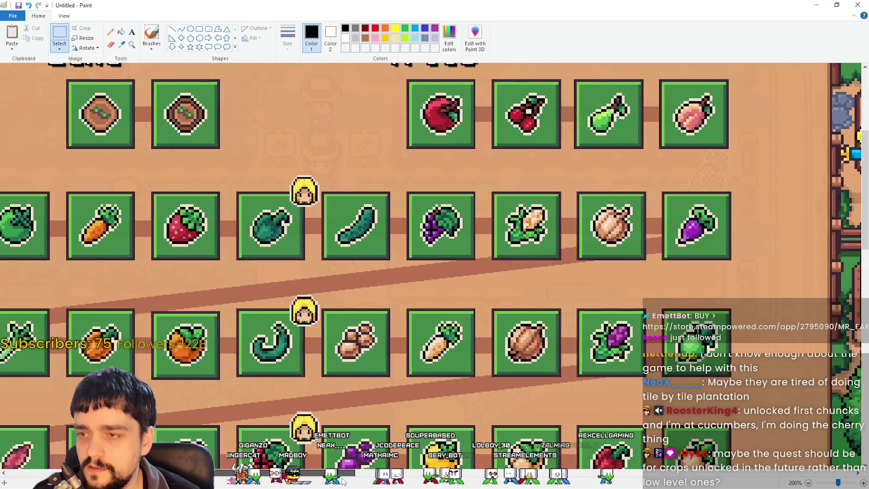
pyautogui.hscroll(5, 257, 485)
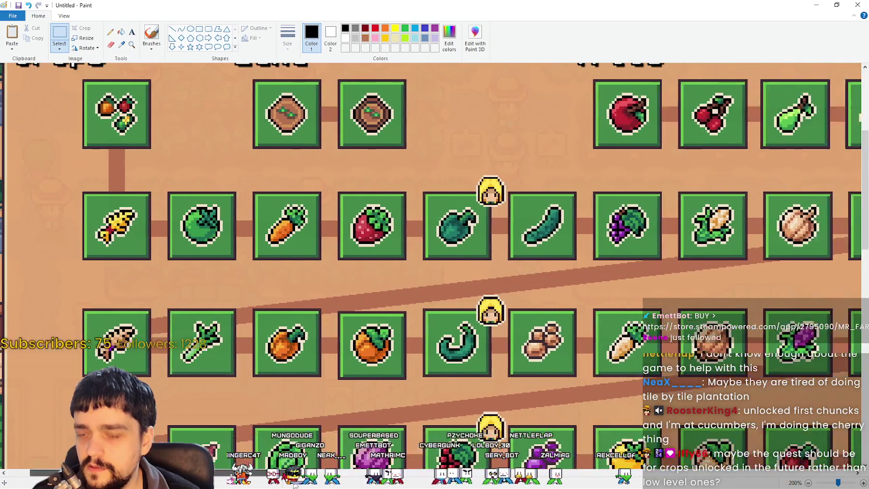
pyautogui.hscroll(-1, 368, 336)
pyautogui.scroll(3, 368, 337)
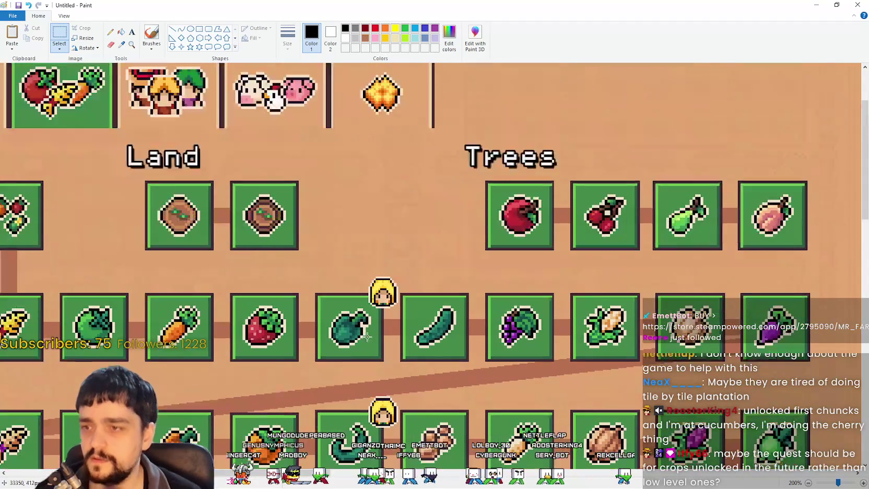
pyautogui.scroll(-3, 368, 337)
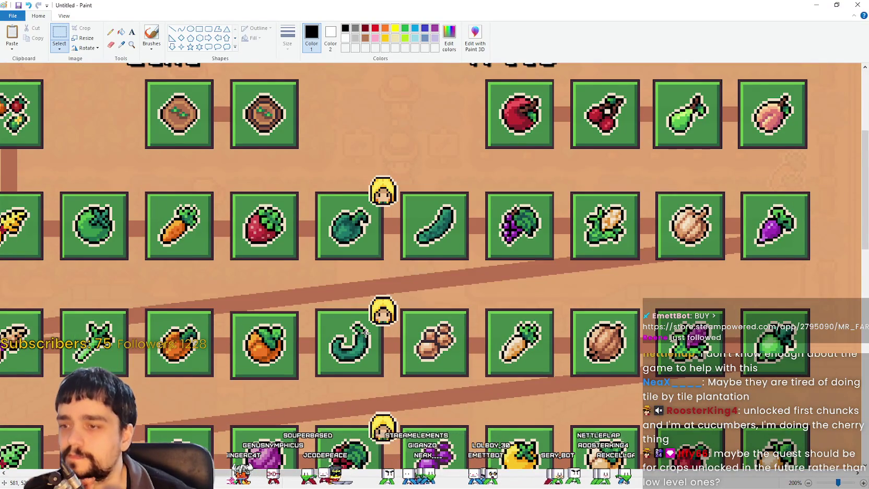
pyautogui.scroll(-3, 365, 333)
pyautogui.scroll(6, 366, 332)
pyautogui.scroll(-3, 379, 265)
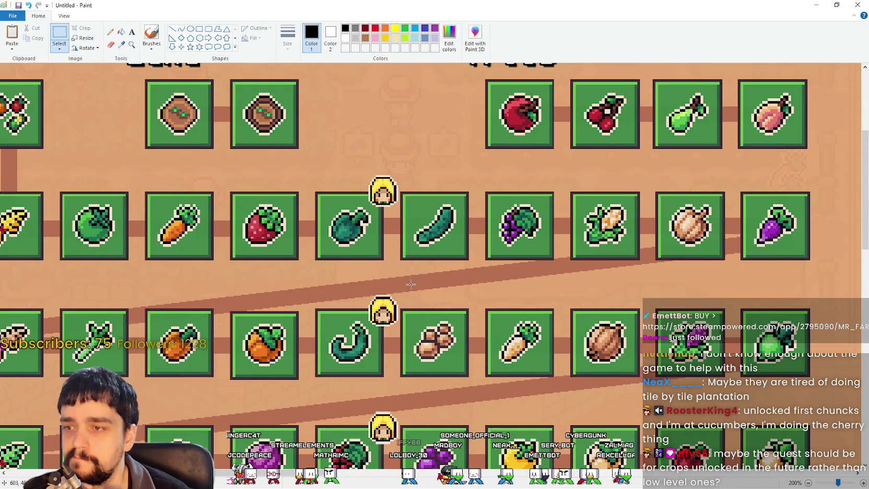
pyautogui.hscroll(-5, 380, 265)
pyautogui.hscroll(14, 379, 264)
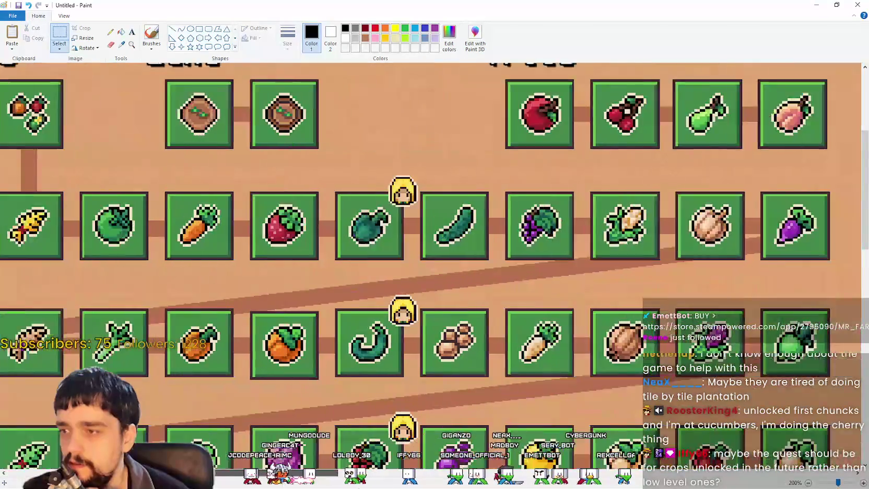
pyautogui.hscroll(-14, 380, 264)
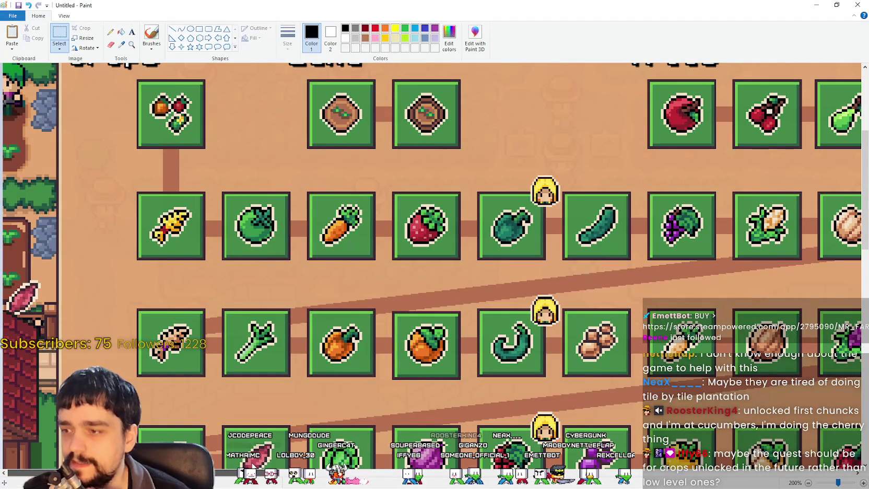
pyautogui.moveTo(286, 471)
pyautogui.mouseDown()
pyautogui.moveTo(437, 471)
pyautogui.moveTo(300, 471)
pyautogui.mouseUp()
pyautogui.click(64, 16)
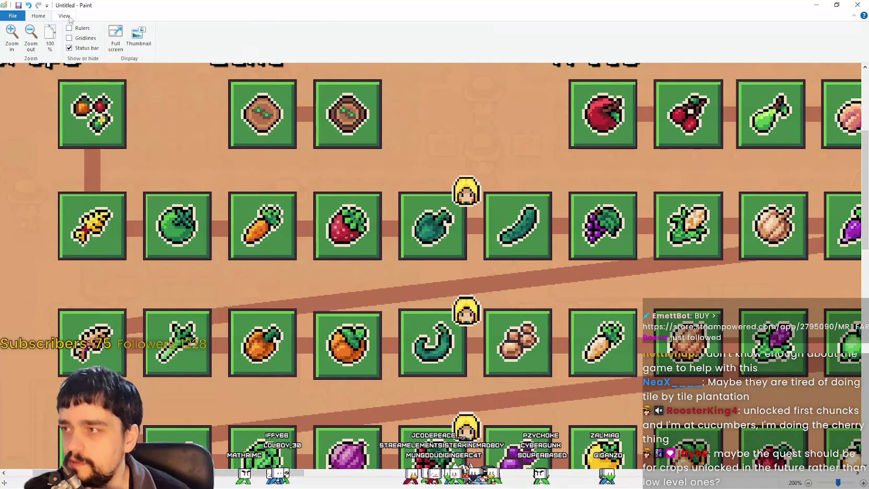
# Duplicate the cucumber tile and move the copy into the white canvas area.
pyautogui.click(30, 40)
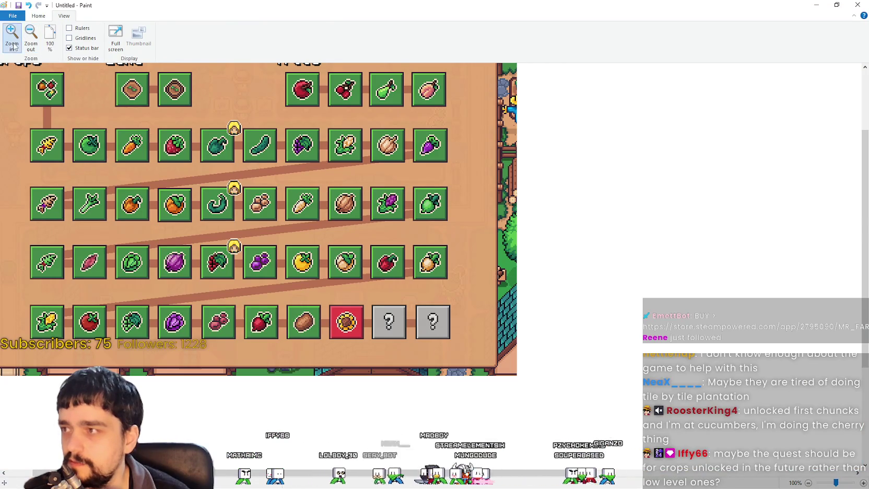
pyautogui.click(12, 37)
pyautogui.moveTo(308, 471); pyautogui.dragTo(367, 471)
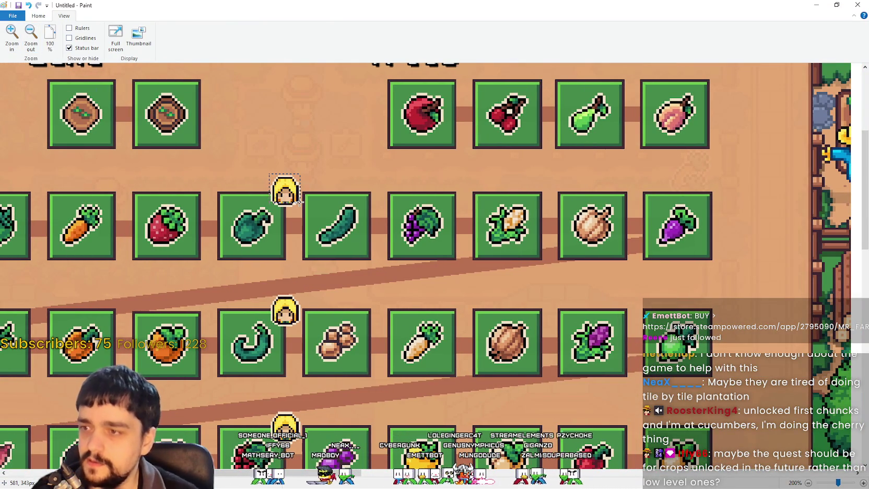
pyautogui.moveTo(302, 191); pyautogui.dragTo(374, 262)
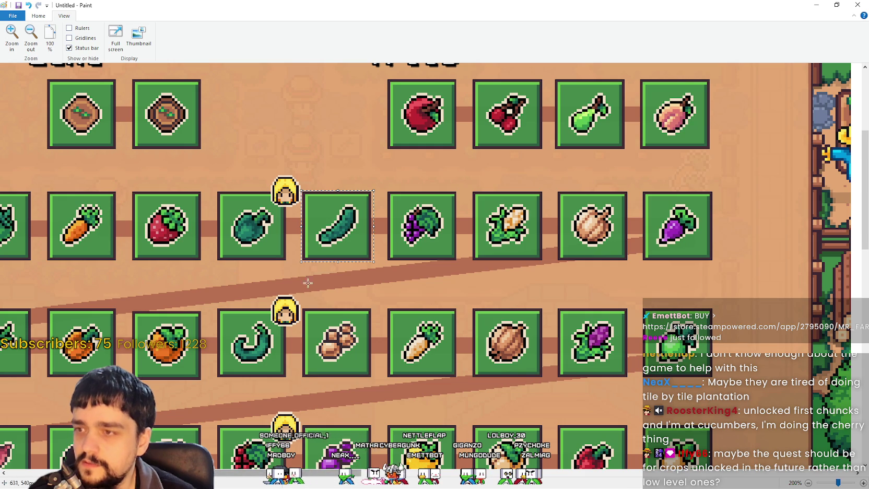
pyautogui.hotkey('ctrl', 'shift', 'x')
pyautogui.moveTo(47, 94); pyautogui.dragTo(419, 166)
# Erase the cucumber from the copied tile, leaving an empty green frame.
pyautogui.hscroll(-3, 562, 193)
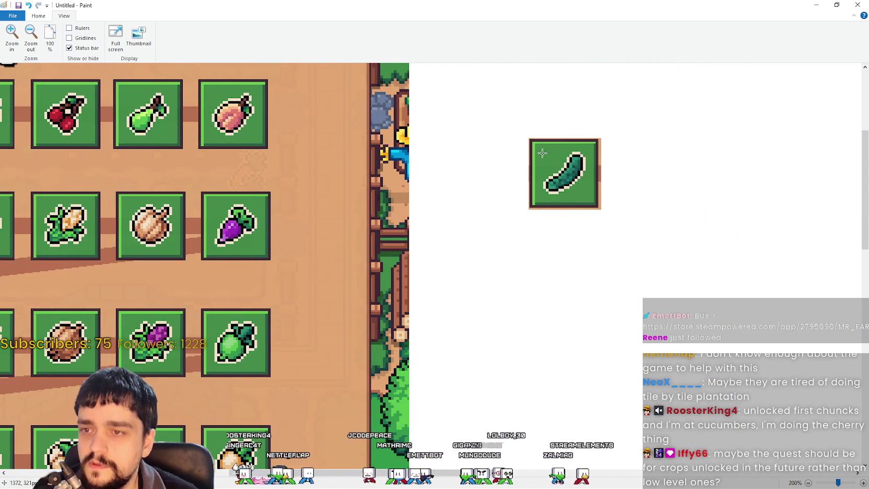
pyautogui.moveTo(542, 151)
pyautogui.mouseDown()
pyautogui.moveTo(587, 192)
pyautogui.moveTo(564, 198)
pyautogui.mouseUp()
pyautogui.press('Delete')
pyautogui.press('Delete')
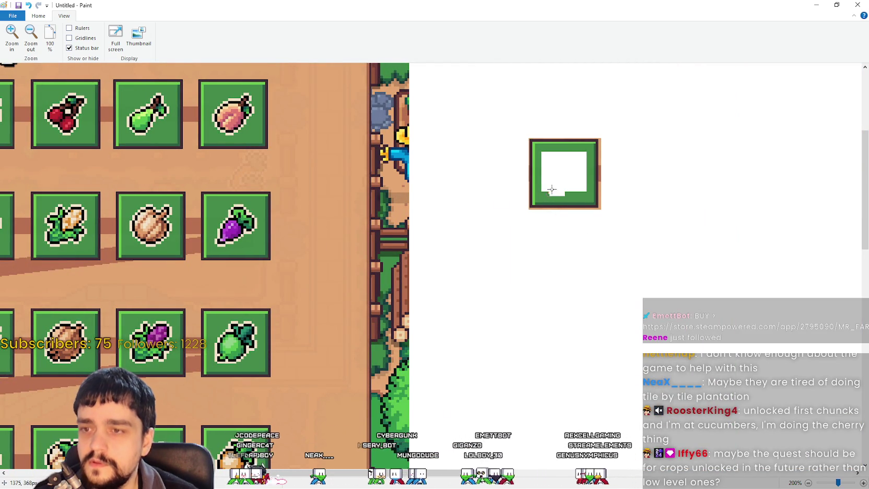
# Sample the tile's green with the Color picker and fill its white centre solid green.
pyautogui.click(38, 15)
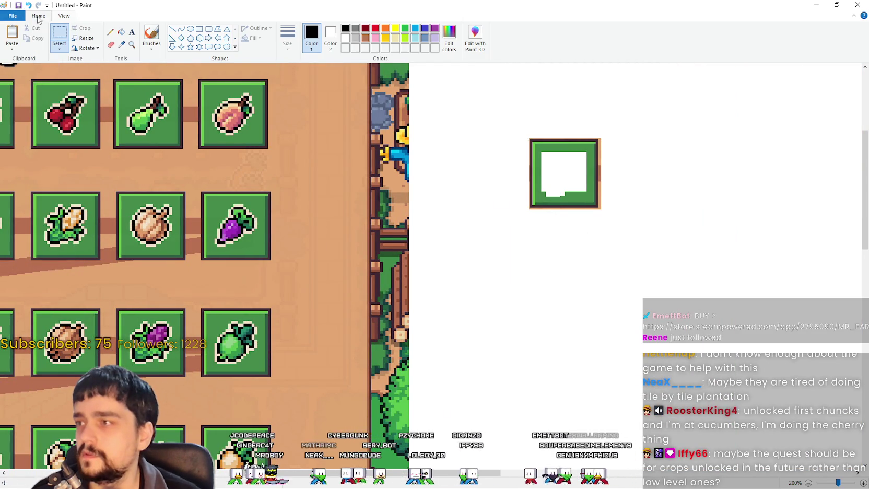
pyautogui.click(122, 45)
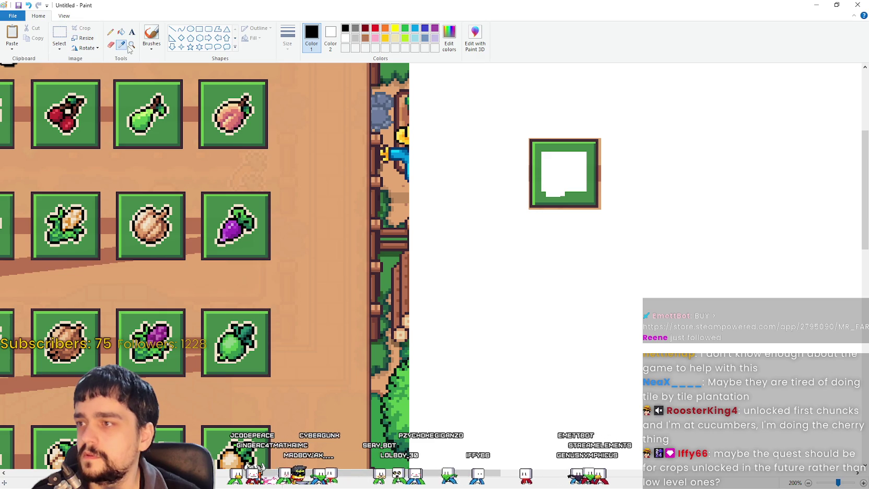
pyautogui.click(538, 166)
pyautogui.click(121, 32)
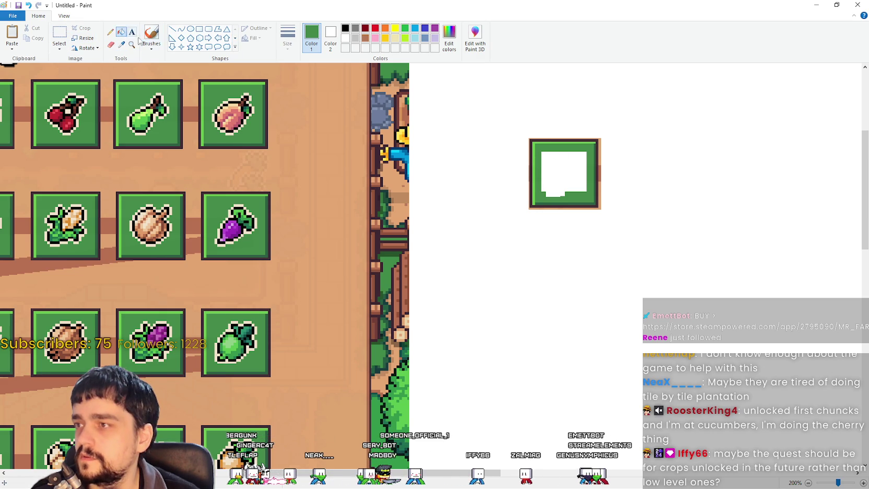
pyautogui.click(545, 174)
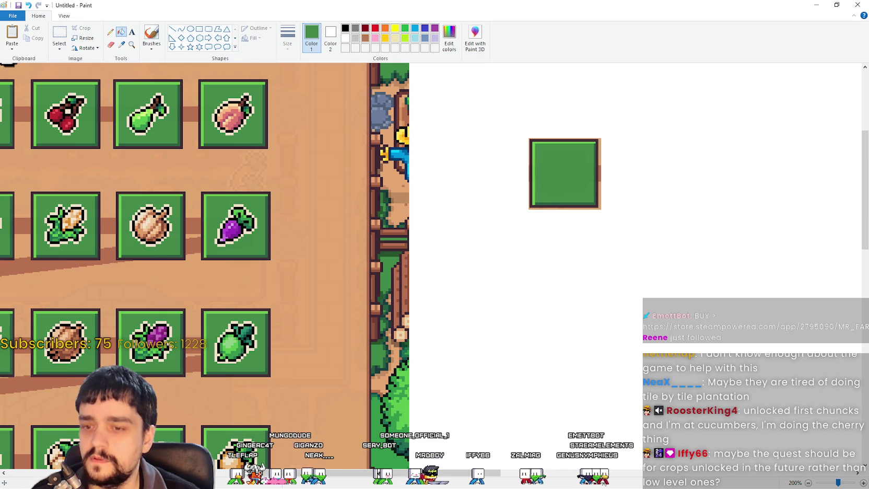
# Copy the plain green tile and place the duplicate just below it.
pyautogui.click(59, 35)
pyautogui.moveTo(498, 128); pyautogui.dragTo(631, 214)
pyautogui.hotkey('ctrl', 'c')
pyautogui.hotkey('ctrl', 'v')
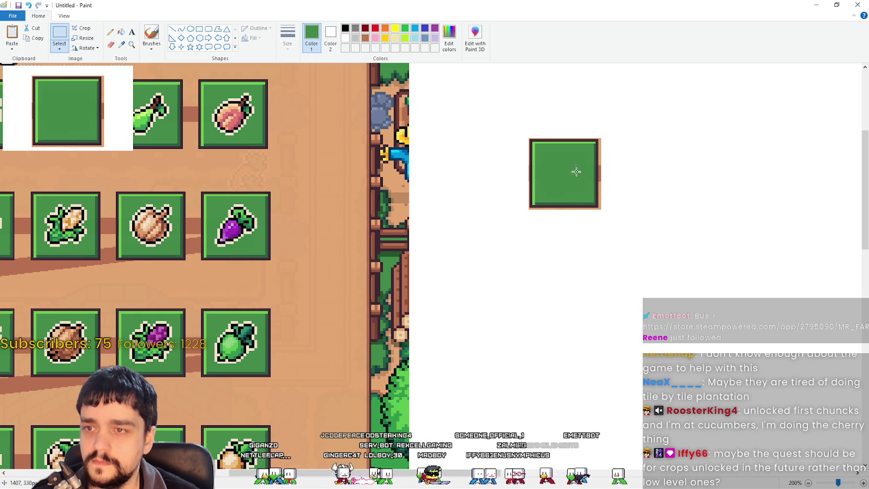
pyautogui.hotkey('ctrl', 'z')
pyautogui.hotkey('ctrl', 'v')
pyautogui.moveTo(88, 114)
pyautogui.mouseDown()
pyautogui.moveTo(618, 345)
pyautogui.moveTo(579, 294)
pyautogui.mouseUp()
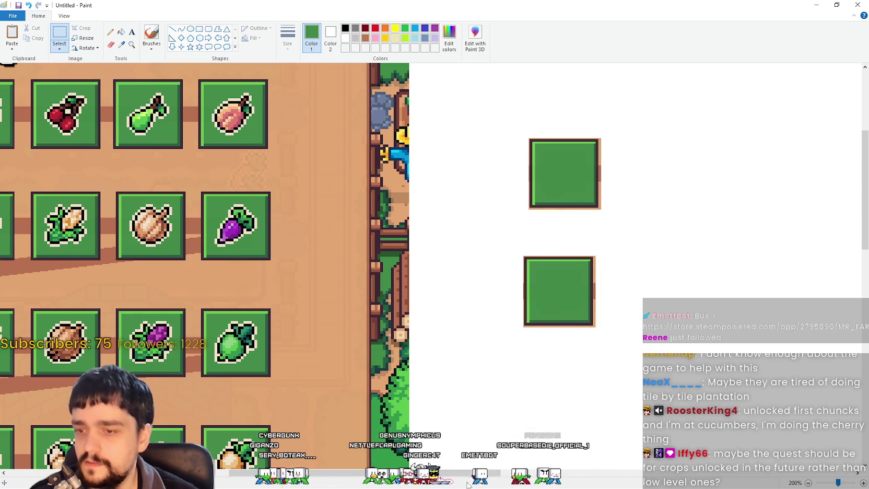
pyautogui.moveTo(479, 475); pyautogui.dragTo(225, 474)
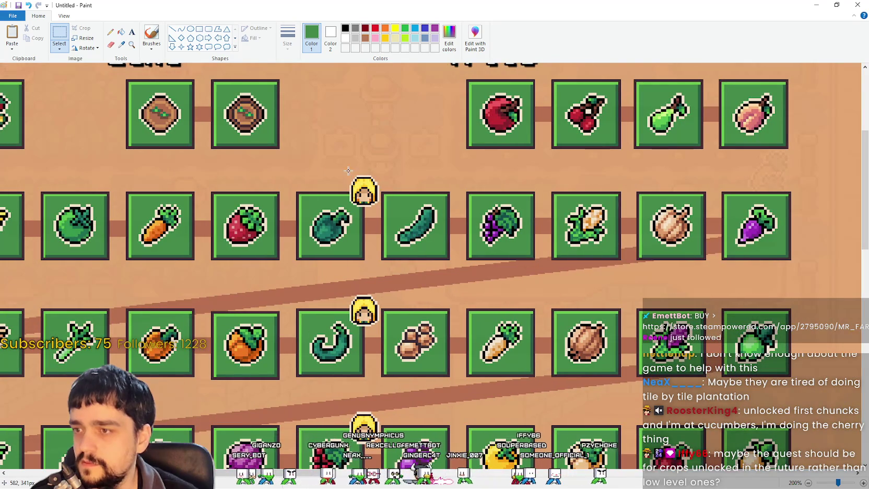
# Copy the blonde worker icon and drop the copy inside the lower green tile.
pyautogui.moveTo(348, 170); pyautogui.dragTo(382, 209)
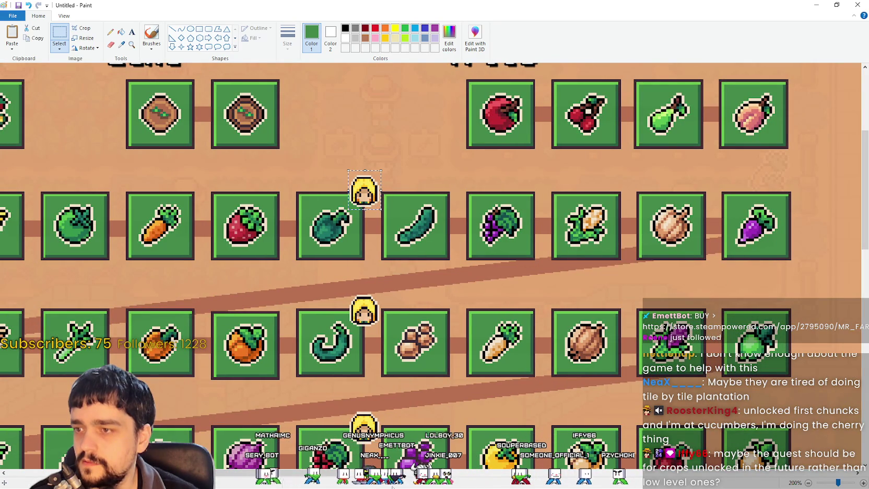
pyautogui.moveTo(324, 476); pyautogui.dragTo(517, 475)
pyautogui.hotkey('ctrl', 'v')
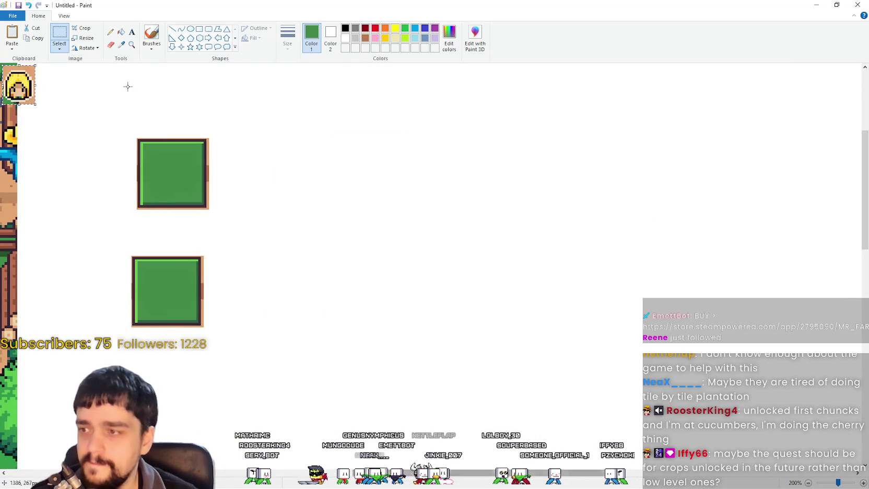
pyautogui.moveTo(13, 83)
pyautogui.mouseDown()
pyautogui.moveTo(168, 305)
pyautogui.moveTo(160, 290)
pyautogui.mouseUp()
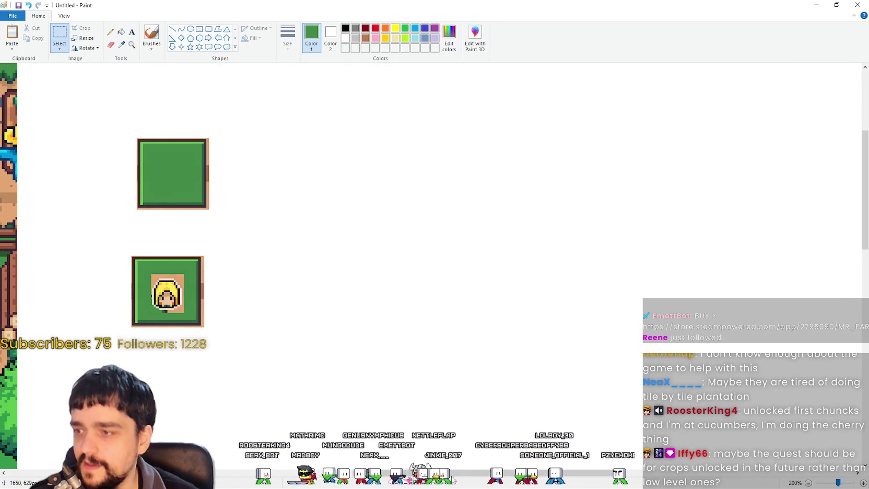
pyautogui.moveTo(485, 479)
pyautogui.mouseDown()
pyautogui.moveTo(268, 475)
pyautogui.moveTo(332, 475)
pyautogui.mouseUp()
pyautogui.moveTo(397, 486)
pyautogui.mouseDown()
pyautogui.moveTo(304, 485)
pyautogui.moveTo(409, 486)
pyautogui.moveTo(386, 486)
pyautogui.moveTo(371, 429)
pyautogui.mouseUp()
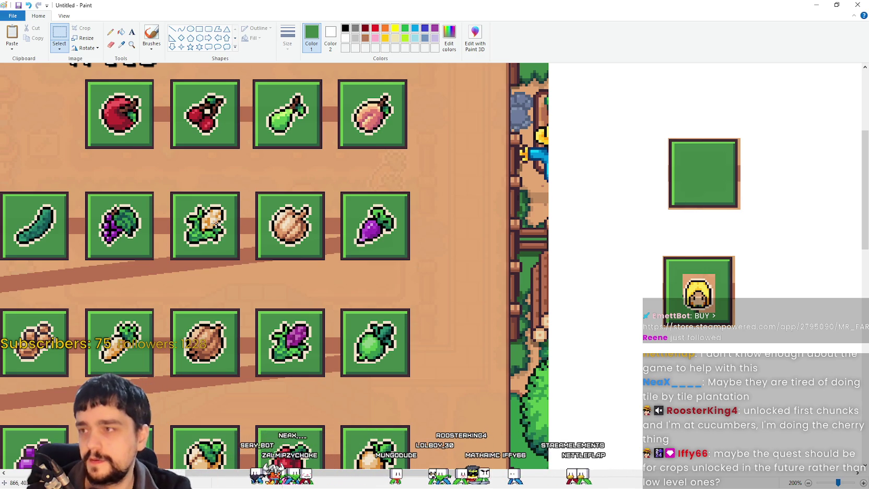
pyautogui.click(64, 15)
pyautogui.click(31, 37)
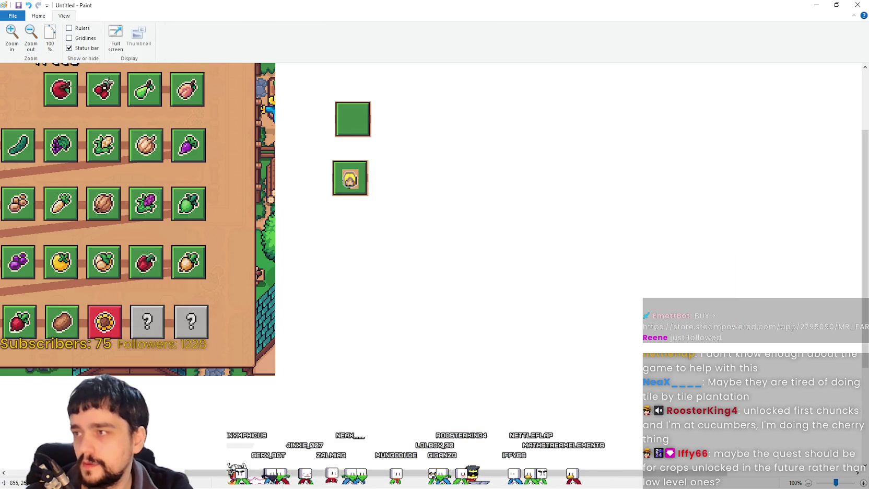
pyautogui.moveTo(492, 472); pyautogui.dragTo(312, 473)
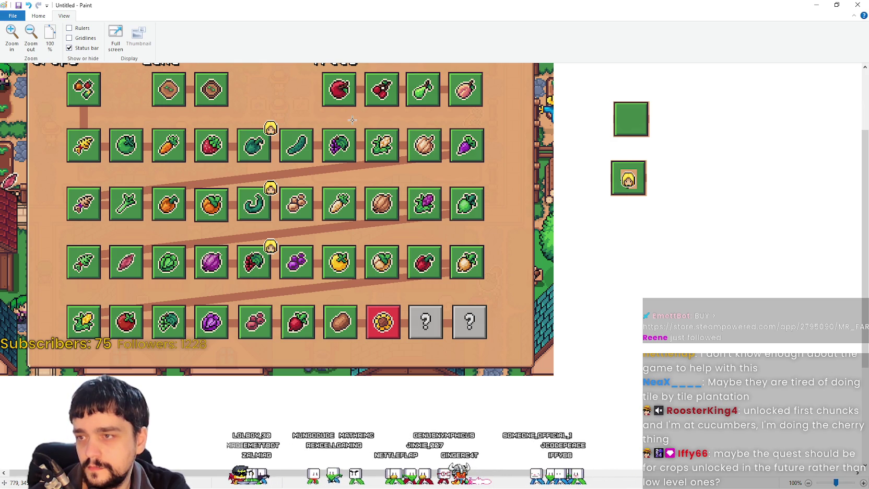
pyautogui.moveTo(602, 156); pyautogui.dragTo(661, 197)
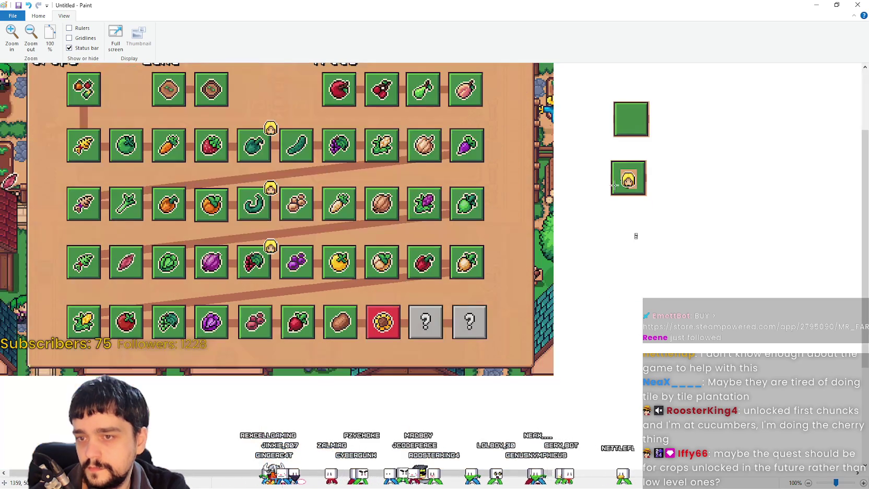
pyautogui.moveTo(609, 158); pyautogui.dragTo(655, 200)
pyautogui.click(657, 255)
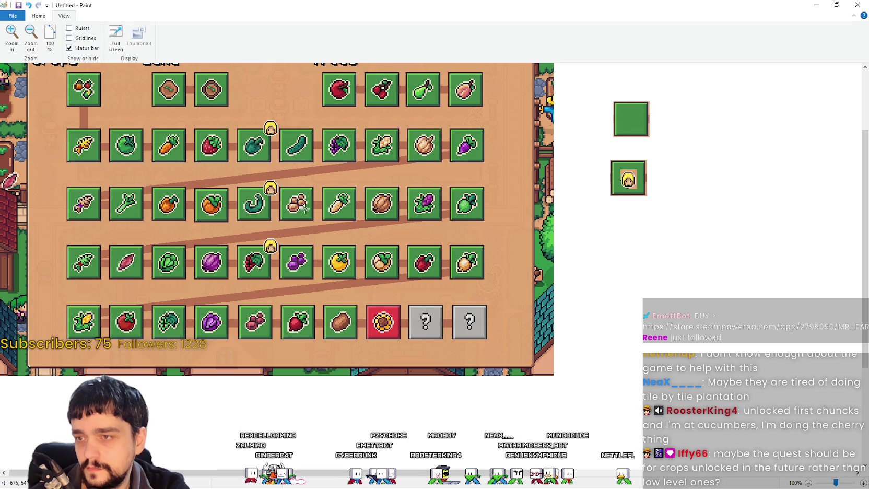
pyautogui.moveTo(57, 226)
pyautogui.mouseDown()
pyautogui.moveTo(482, 202)
pyautogui.moveTo(502, 182)
pyautogui.mouseUp()
pyautogui.click(55, 179)
pyautogui.moveTo(55, 179); pyautogui.dragTo(488, 222)
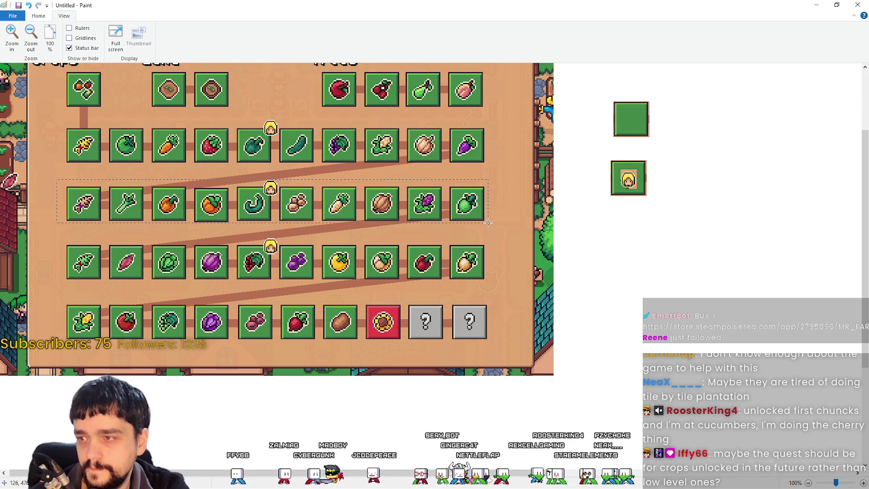
pyautogui.moveTo(488, 223); pyautogui.dragTo(490, 227)
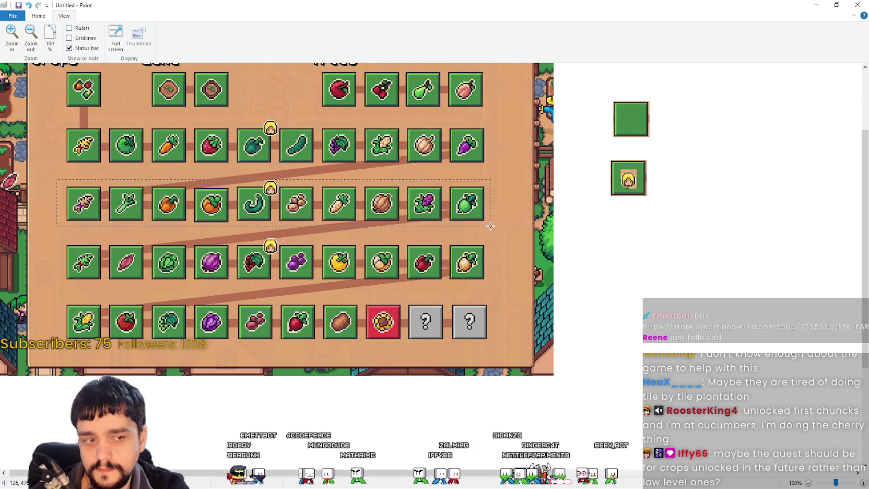
pyautogui.moveTo(491, 226); pyautogui.dragTo(491, 226)
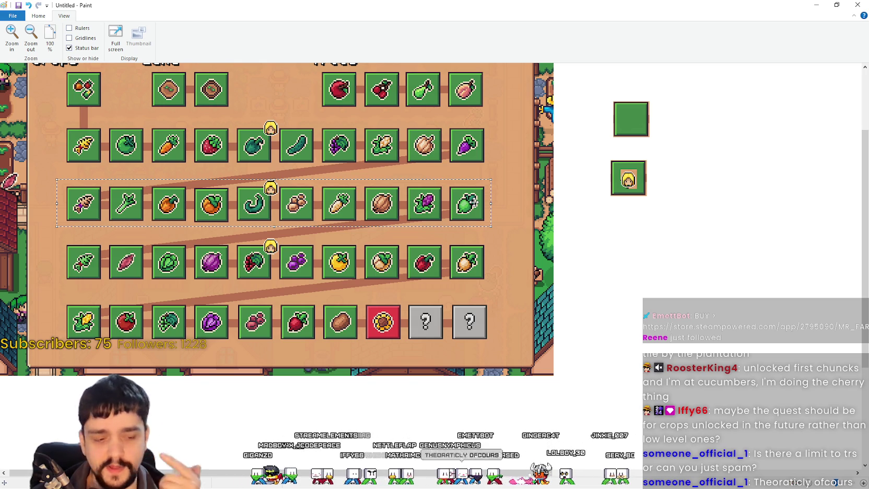
pyautogui.click(279, 118)
pyautogui.moveTo(280, 117)
pyautogui.mouseDown()
pyautogui.moveTo(127, 184)
pyautogui.moveTo(57, 176)
pyautogui.moveTo(61, 168)
pyautogui.mouseUp()
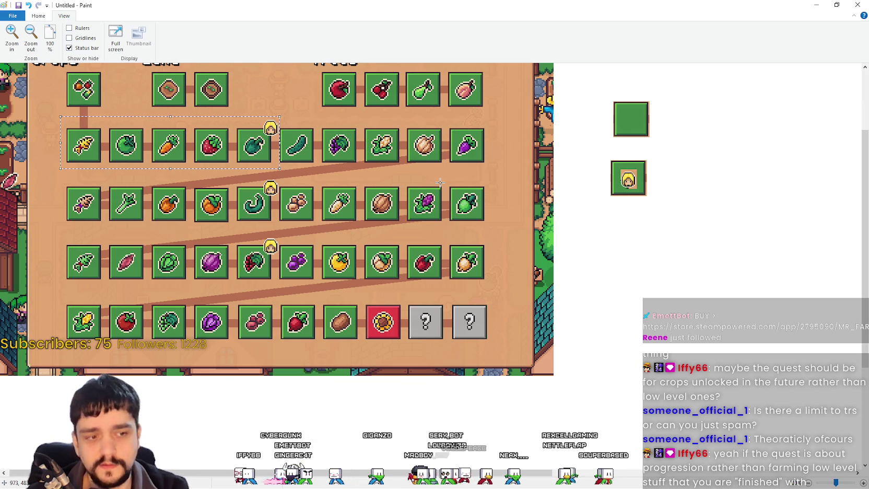
pyautogui.click(392, 221)
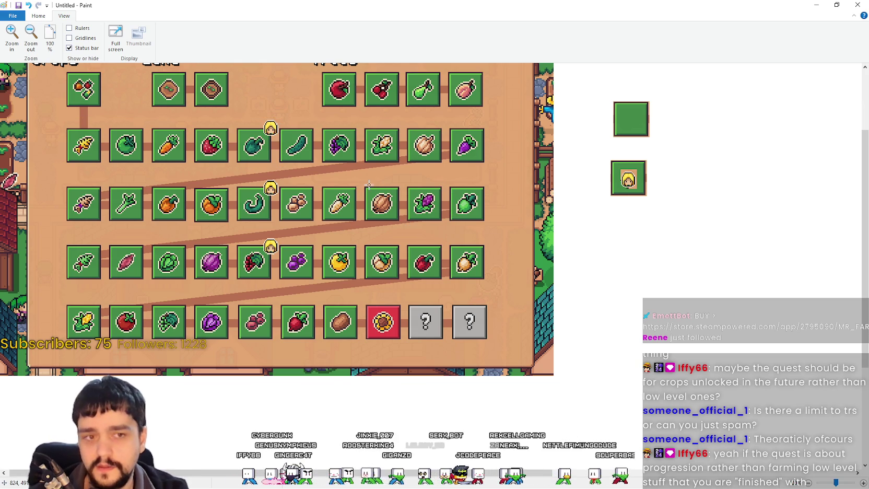
pyautogui.moveTo(273, 118); pyautogui.dragTo(537, 174)
pyautogui.click(460, 230)
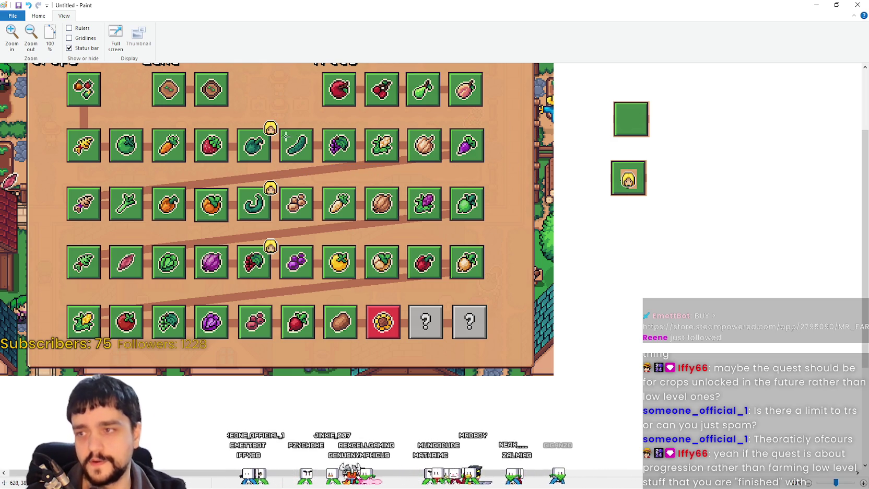
pyautogui.moveTo(260, 116)
pyautogui.mouseDown()
pyautogui.moveTo(518, 166)
pyautogui.moveTo(496, 170)
pyautogui.mouseUp()
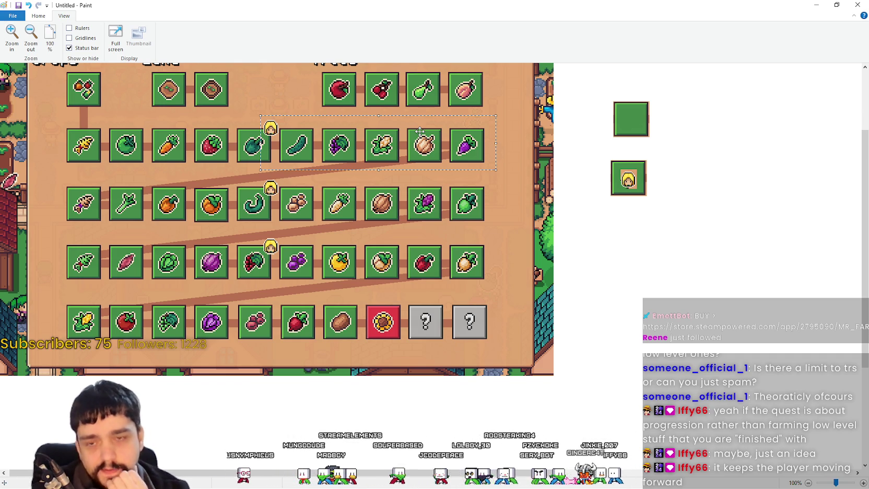
pyautogui.click(678, 256)
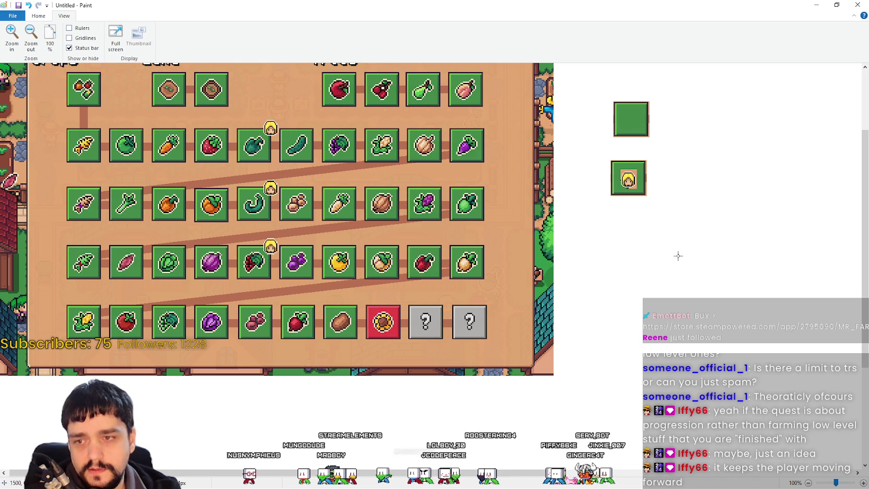
pyautogui.moveTo(276, 120)
pyautogui.mouseDown()
pyautogui.moveTo(303, 148)
pyautogui.moveTo(490, 170)
pyautogui.mouseUp()
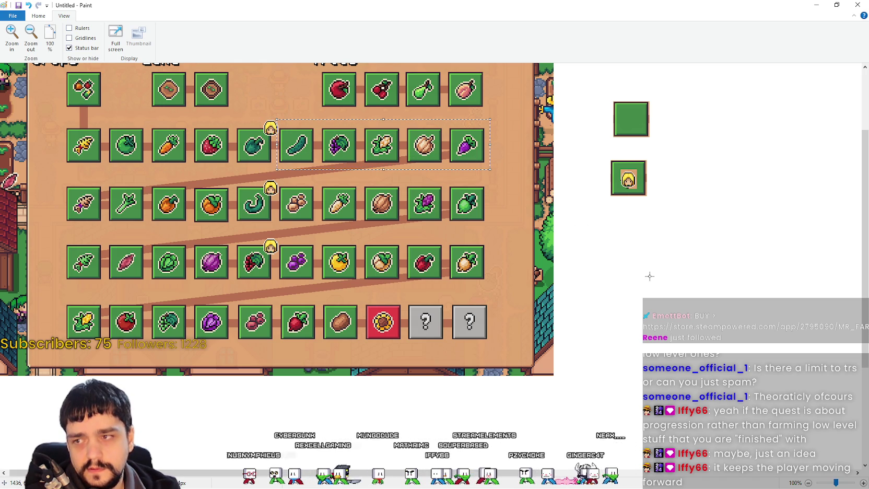
pyautogui.moveTo(278, 120)
pyautogui.mouseDown()
pyautogui.moveTo(326, 158)
pyautogui.moveTo(495, 168)
pyautogui.mouseUp()
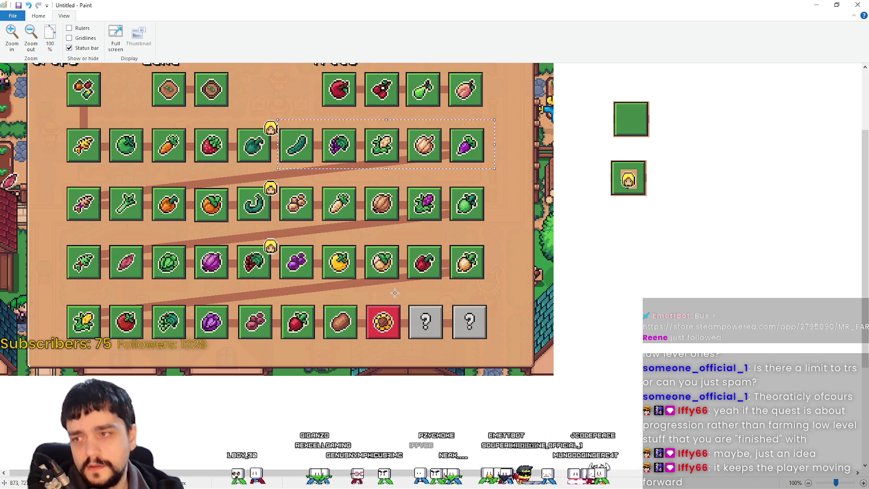
pyautogui.click(126, 67)
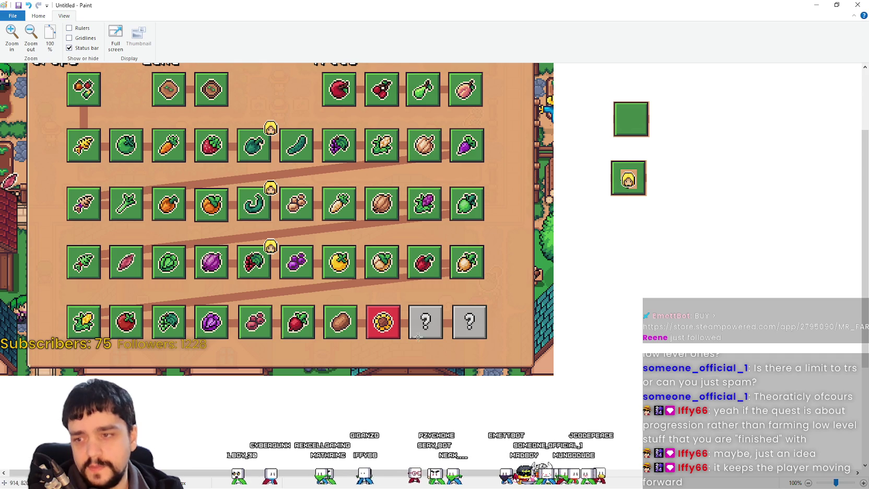
pyautogui.moveTo(406, 302)
pyautogui.mouseDown()
pyautogui.moveTo(436, 355)
pyautogui.moveTo(447, 345)
pyautogui.mouseUp()
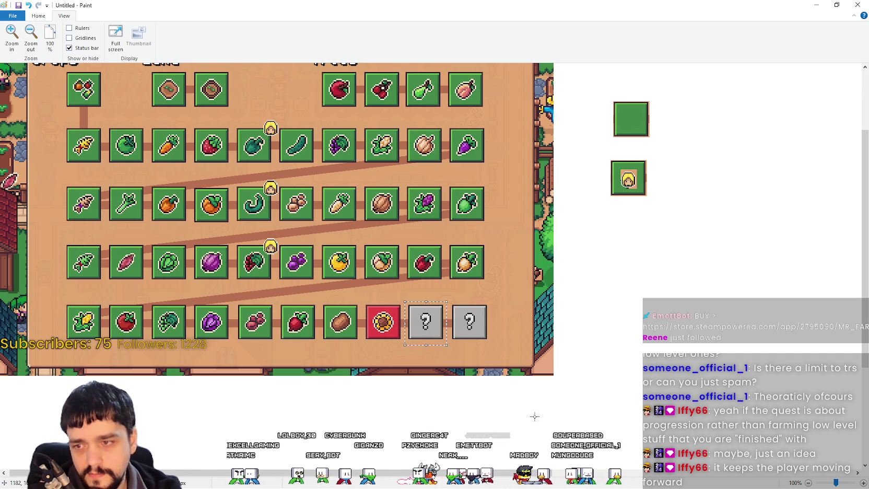
pyautogui.moveTo(259, 116)
pyautogui.mouseDown()
pyautogui.moveTo(284, 139)
pyautogui.moveTo(401, 177)
pyautogui.mouseUp()
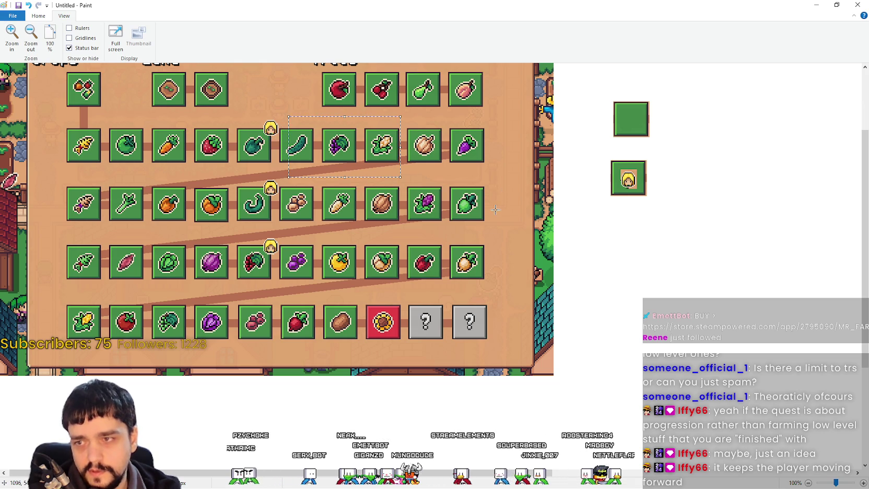
pyautogui.moveTo(484, 130); pyautogui.dragTo(261, 164)
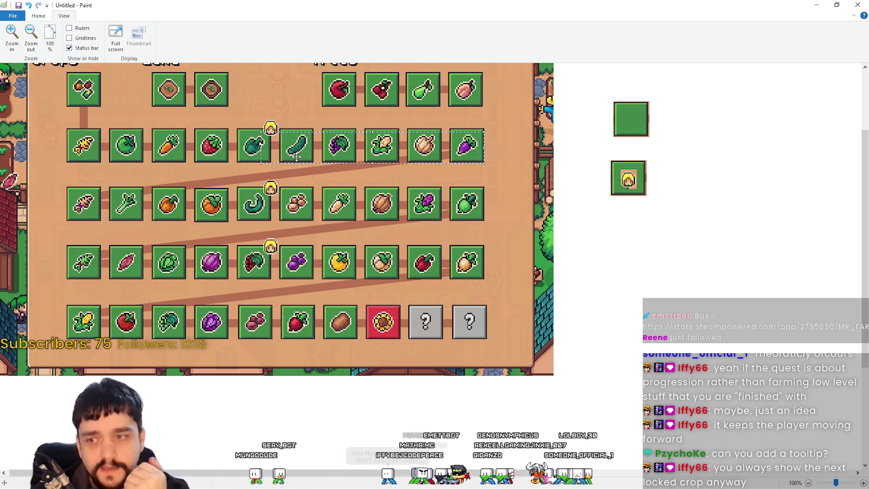
pyautogui.click(379, 302)
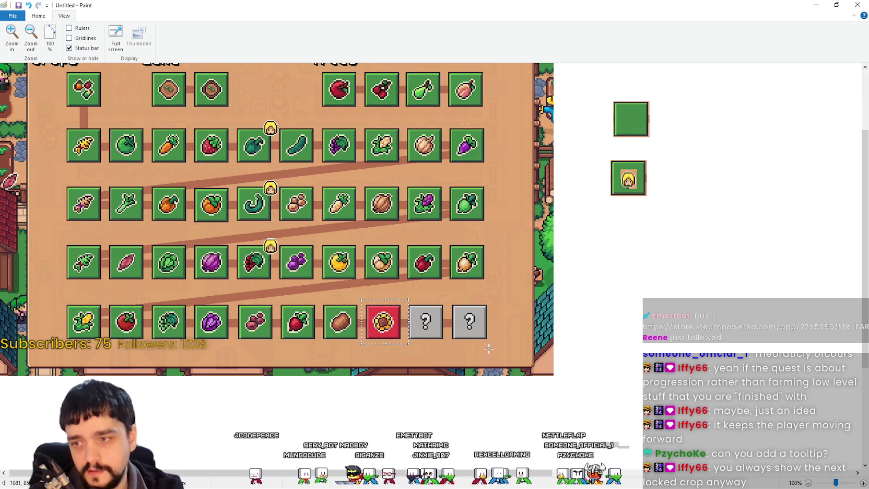
pyautogui.moveTo(255, 115)
pyautogui.mouseDown()
pyautogui.moveTo(497, 167)
pyautogui.moveTo(490, 168)
pyautogui.mouseUp()
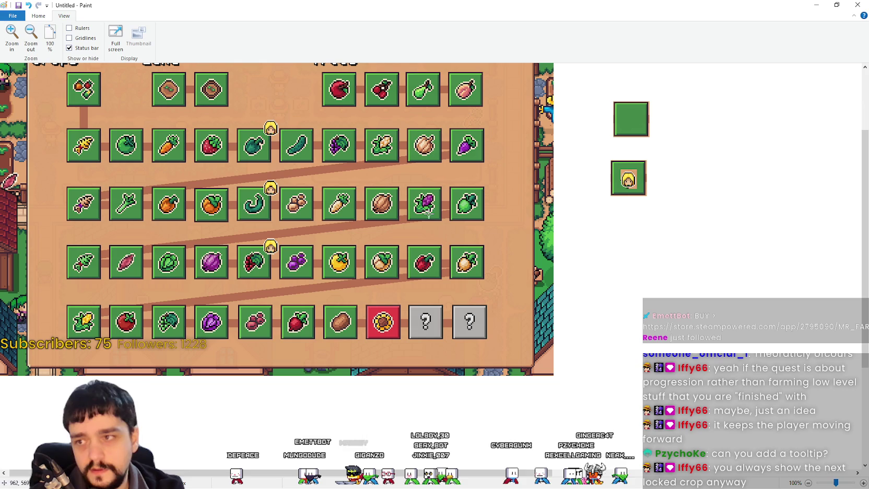
pyautogui.moveTo(256, 114); pyautogui.dragTo(494, 171)
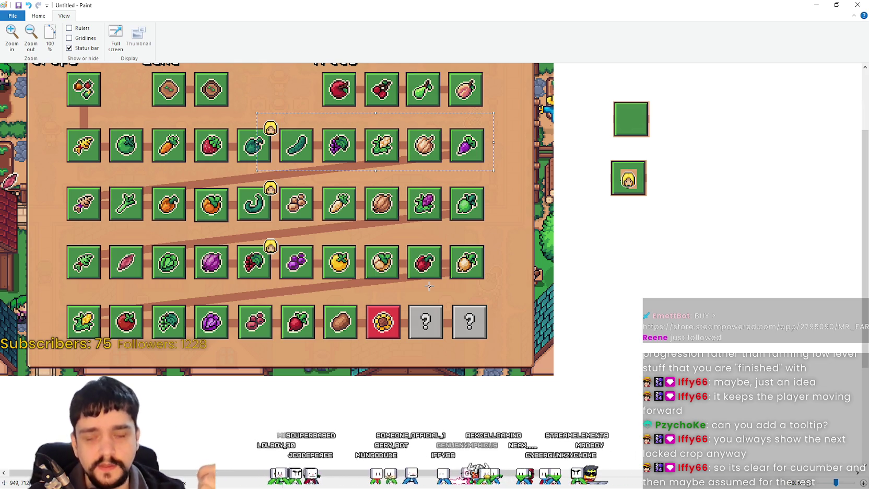
pyautogui.moveTo(271, 118); pyautogui.dragTo(322, 174)
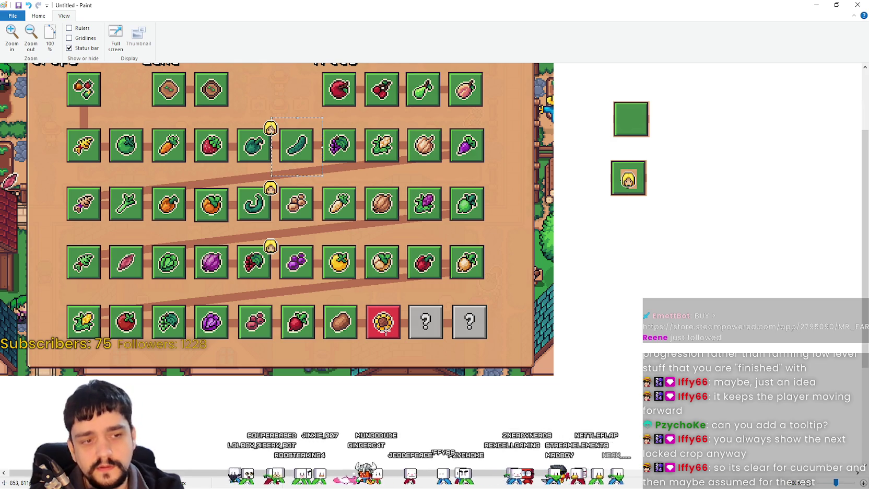
pyautogui.click(395, 312)
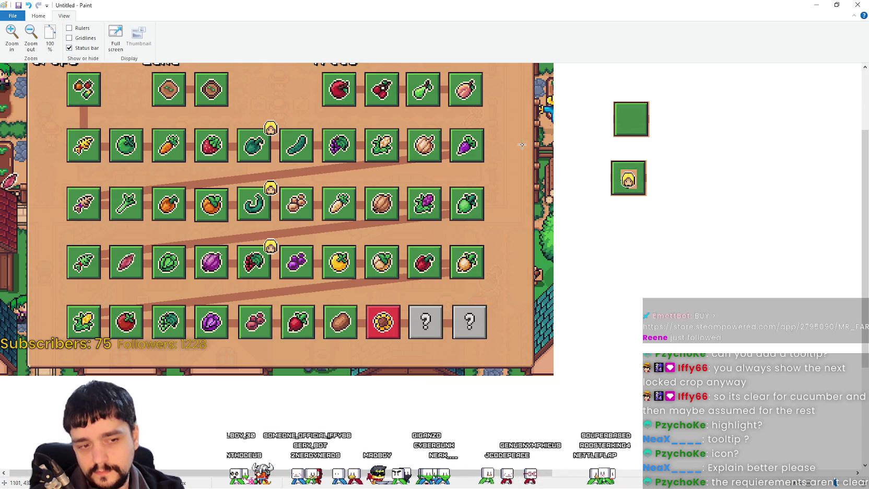
# Bring the MR FARMBOY debug window in front of Paint with Alt+Tab.
pyautogui.hotkey('alt', 'Tab')
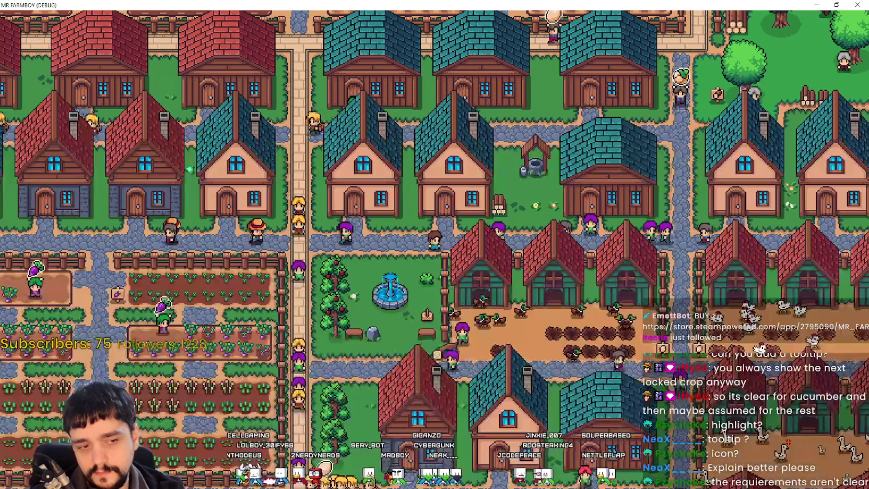
# Go back to the title screen, load Save 5, then return to the Paint mock-up.
pyautogui.press('Escape')
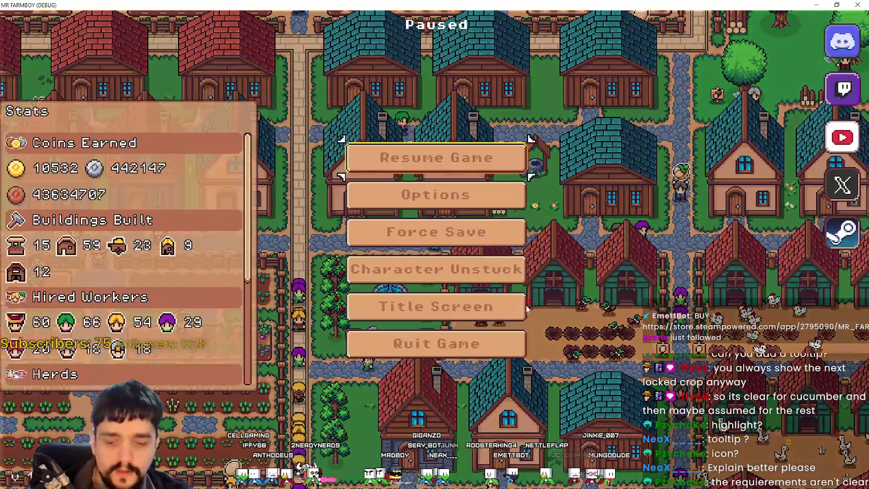
pyautogui.click(436, 307)
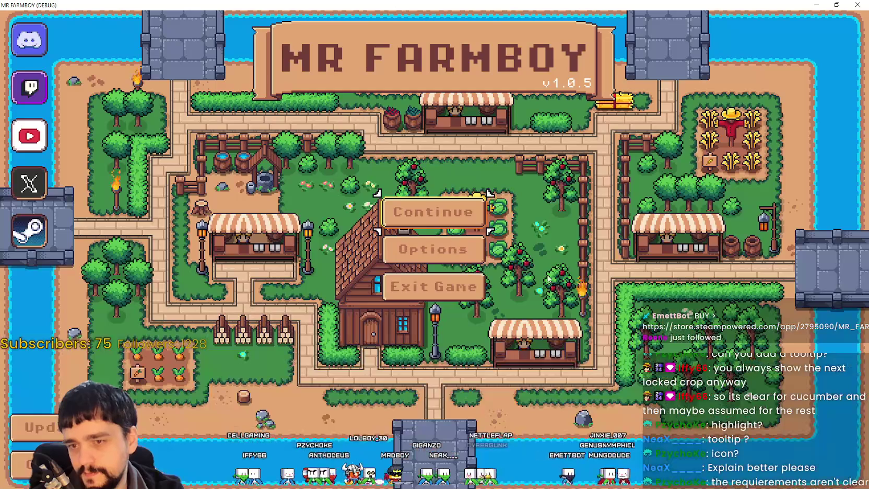
pyautogui.click(433, 211)
pyautogui.scroll(-2, 438, 313)
pyautogui.scroll(-1, 437, 316)
pyautogui.click(397, 240)
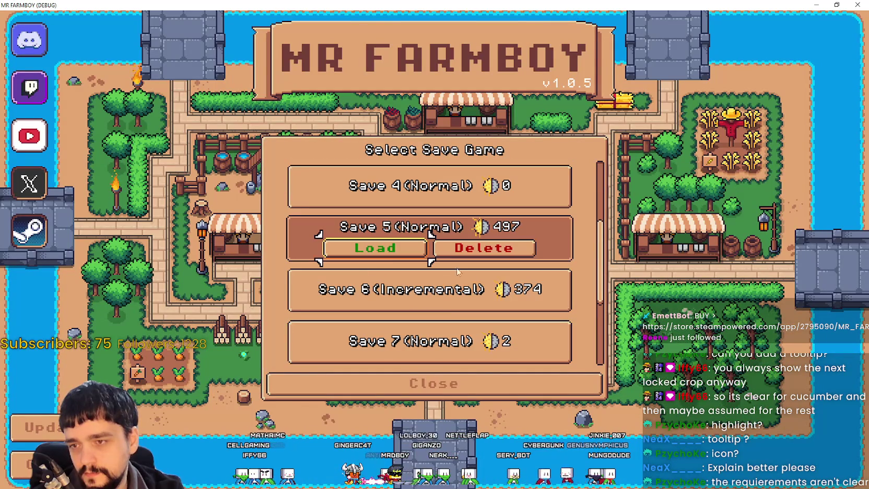
pyautogui.scroll(-1, 397, 282)
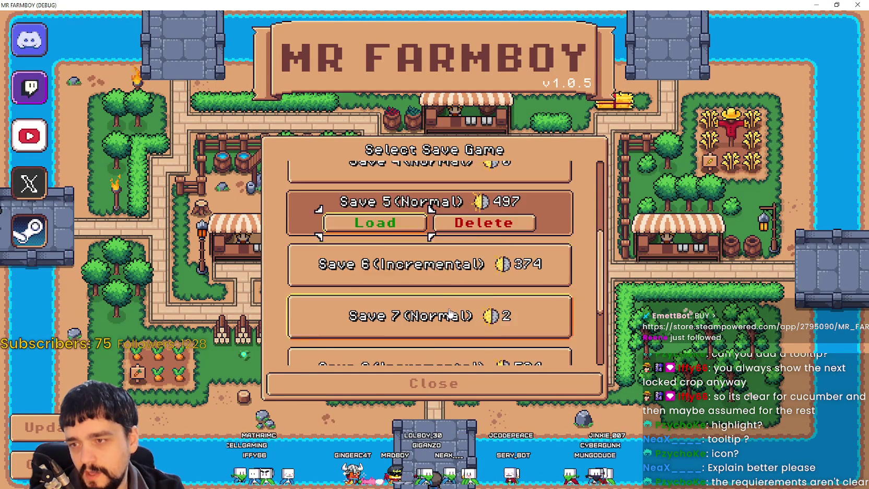
pyautogui.scroll(1, 402, 298)
pyautogui.scroll(-2, 409, 317)
pyautogui.scroll(-1, 409, 317)
pyautogui.scroll(4, 415, 322)
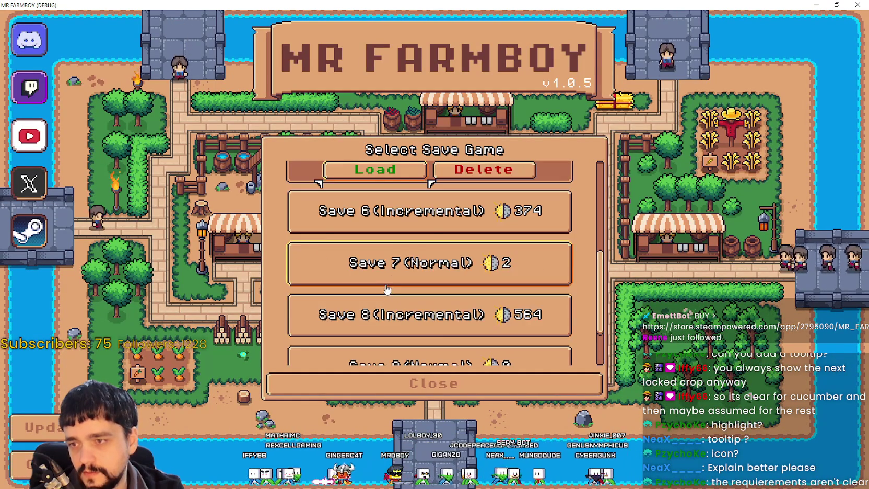
pyautogui.click(394, 325)
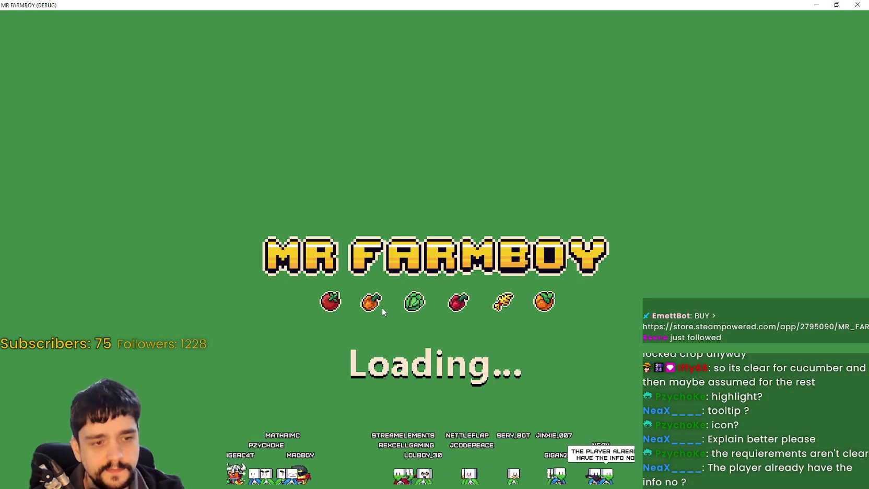
pyautogui.hotkey('alt', 'Tab')
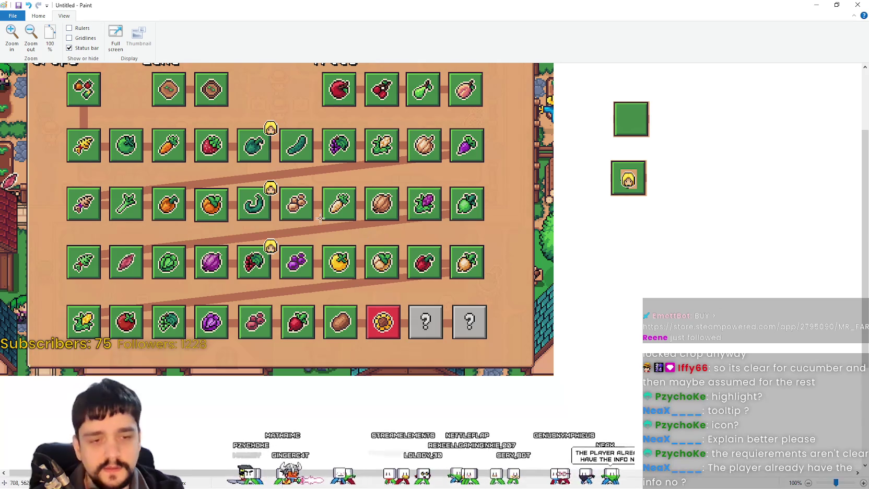
# Copy the sunflower and two ? tiles into row 2 after the worker icon.
pyautogui.moveTo(229, 117)
pyautogui.mouseDown()
pyautogui.moveTo(508, 183)
pyautogui.moveTo(520, 172)
pyautogui.mouseUp()
pyautogui.click(410, 357)
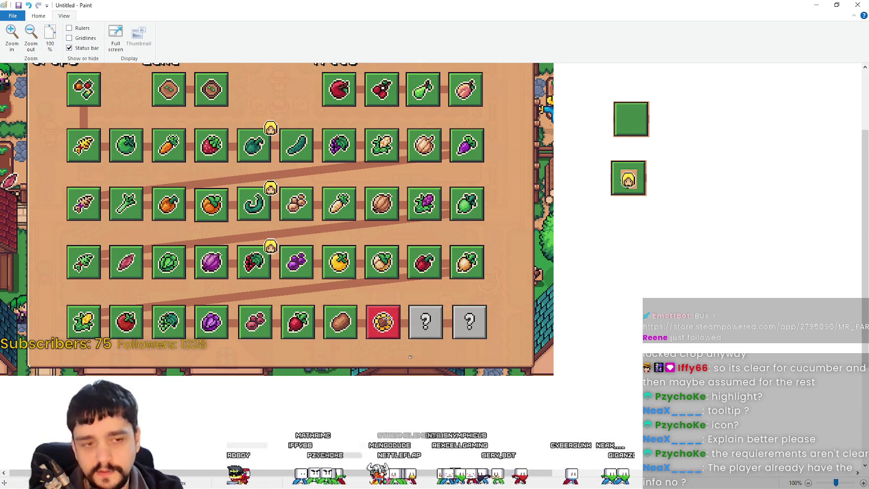
pyautogui.moveTo(403, 302); pyautogui.dragTo(477, 341)
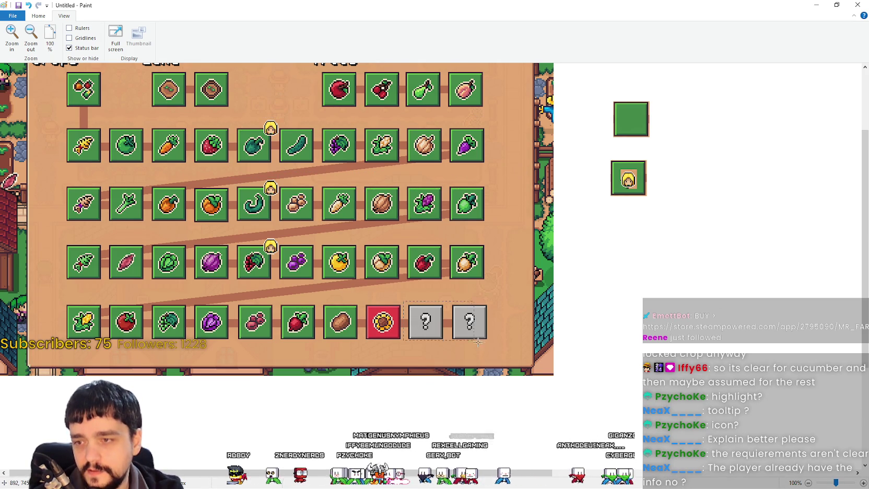
pyautogui.moveTo(364, 300); pyautogui.dragTo(491, 345)
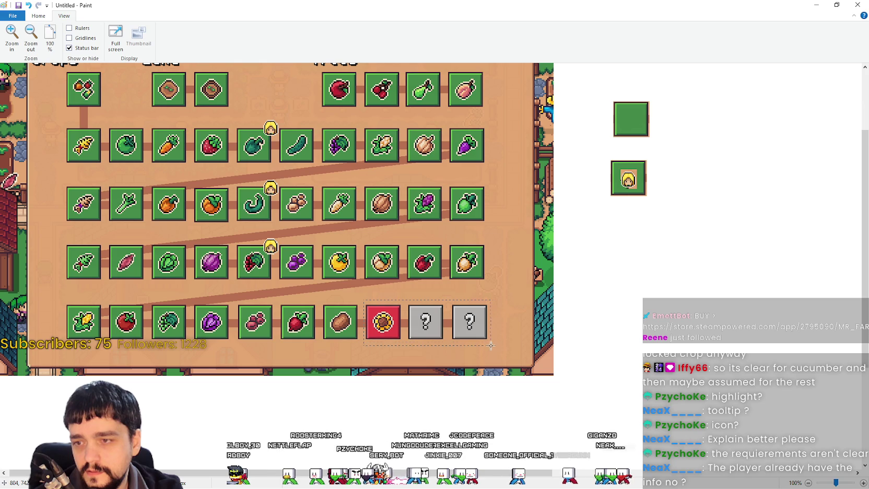
pyautogui.hotkey('ctrl', 'c')
pyautogui.hotkey('ctrl', 'v')
pyautogui.moveTo(38, 89); pyautogui.dragTo(316, 148)
# Paste ? tiles over the onion, the next tile and the eggplant in row 2.
pyautogui.moveTo(365, 124); pyautogui.dragTo(399, 165)
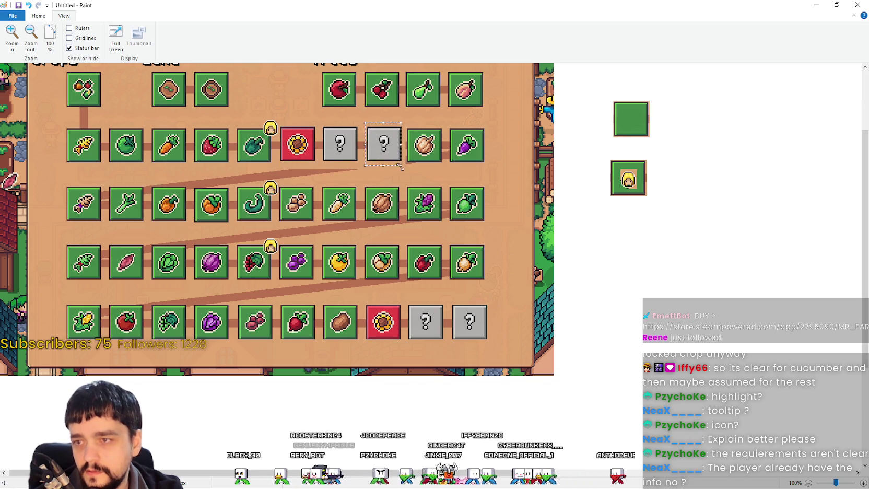
pyautogui.hotkey('ctrl', 'c')
pyautogui.hotkey('ctrl', 'v')
pyautogui.moveTo(21, 86); pyautogui.dragTo(424, 148)
pyautogui.hotkey('ctrl', 'v')
pyautogui.moveTo(21, 86)
pyautogui.mouseDown()
pyautogui.moveTo(485, 181)
pyautogui.moveTo(481, 153)
pyautogui.mouseUp()
pyautogui.moveTo(323, 135); pyautogui.dragTo(603, 168)
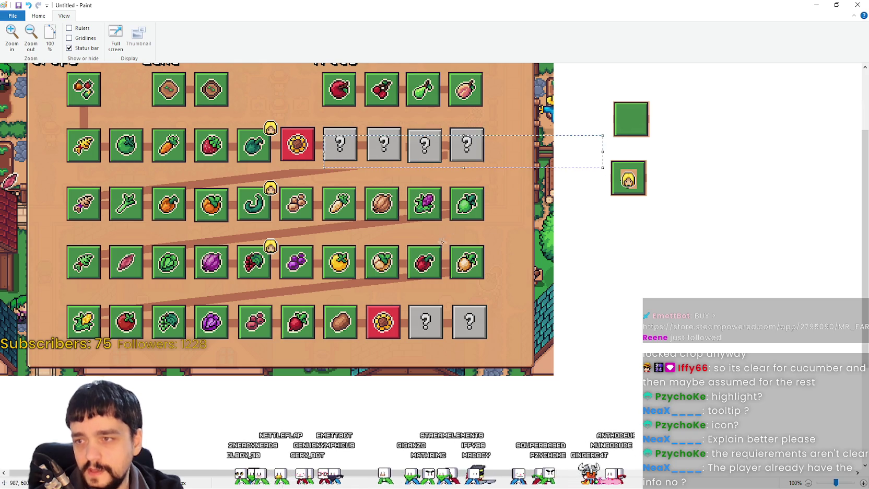
pyautogui.click(443, 242)
# Reselect the row-2 tiles, undo the pasted tiles, and switch to the game.
pyautogui.moveTo(244, 103); pyautogui.dragTo(422, 177)
pyautogui.click(464, 162)
pyautogui.moveTo(233, 110); pyautogui.dragTo(511, 171)
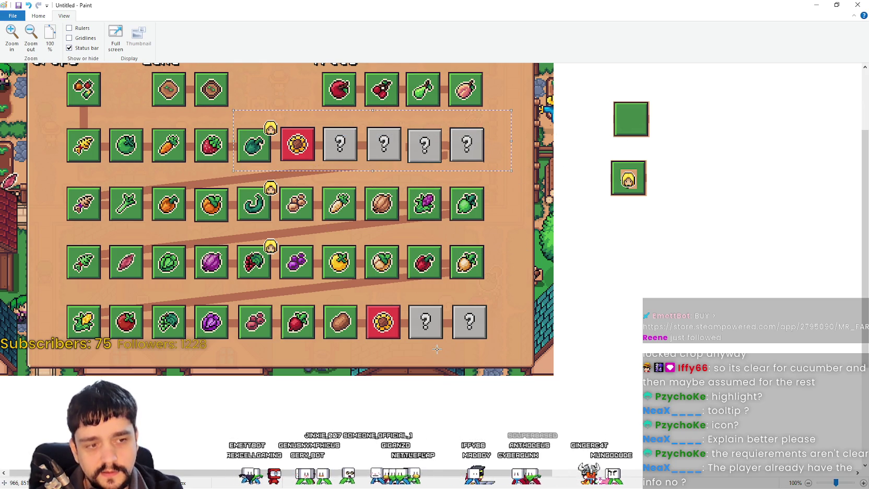
pyautogui.moveTo(273, 110)
pyautogui.mouseDown()
pyautogui.moveTo(492, 170)
pyautogui.moveTo(514, 169)
pyautogui.mouseUp()
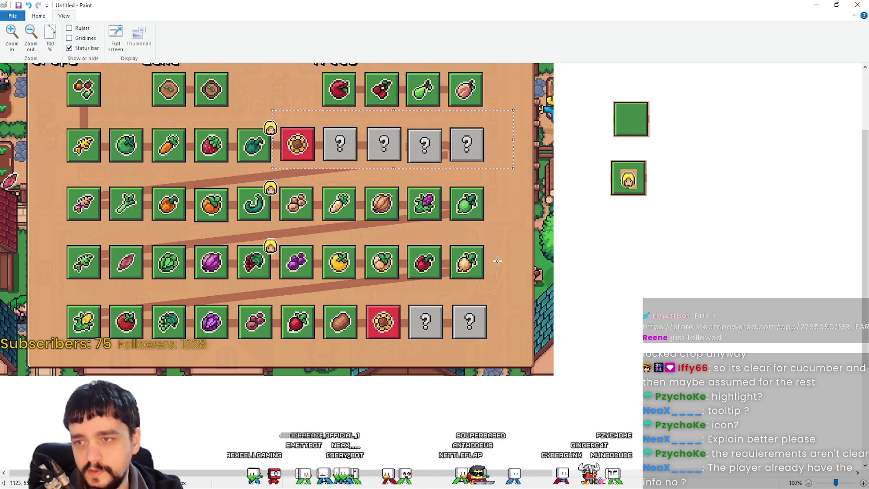
pyautogui.moveTo(259, 111); pyautogui.dragTo(360, 153)
pyautogui.moveTo(261, 173)
pyautogui.mouseDown()
pyautogui.moveTo(307, 129)
pyautogui.moveTo(500, 116)
pyautogui.mouseUp()
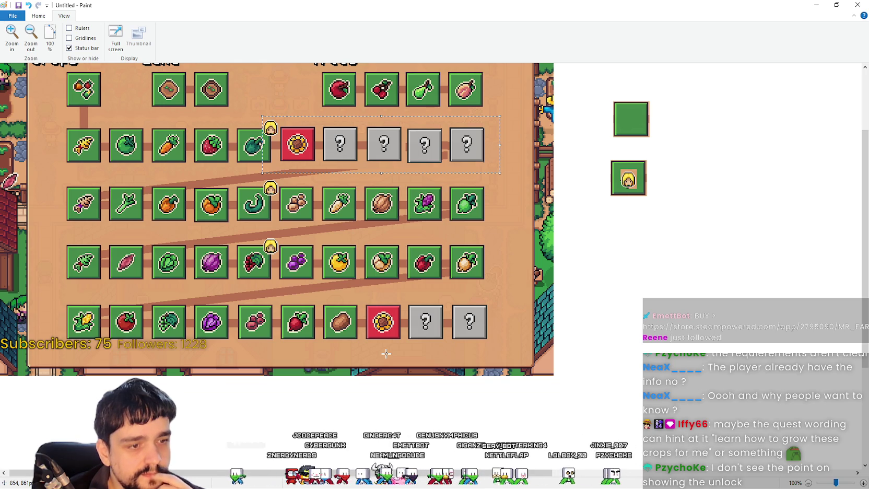
pyautogui.hotkey('ctrl', 'z')
pyautogui.hotkey('ctrl', 'z')
pyautogui.hotkey('ctrl', 'z')
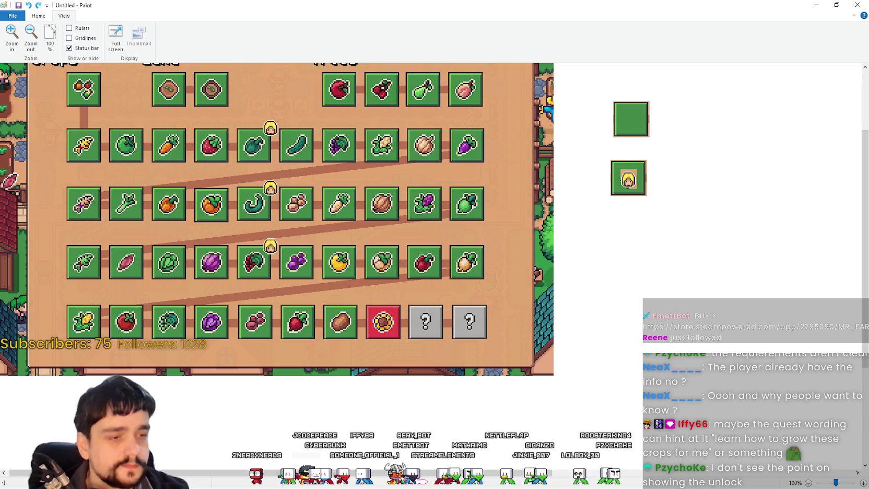
pyautogui.hotkey('alt', 'Tab')
pyautogui.scroll(-5, 523, 305)
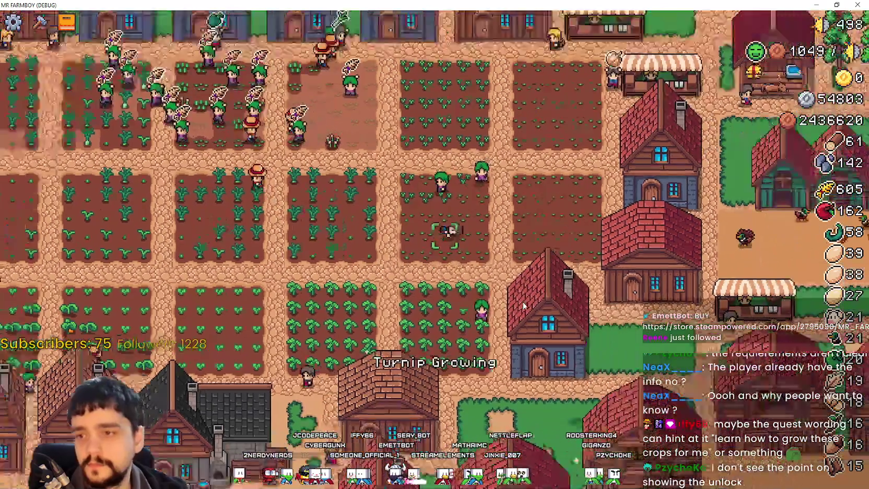
# Inspect the Crops advancement tree, close the panel, and return to the Paint mock-up.
pyautogui.scroll(5, 524, 306)
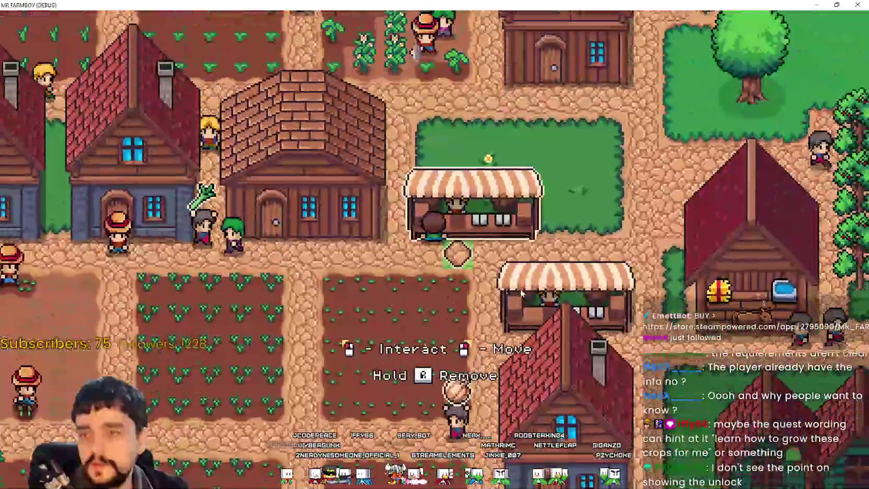
pyautogui.press('Tab')
pyautogui.press('e')
pyautogui.press('e')
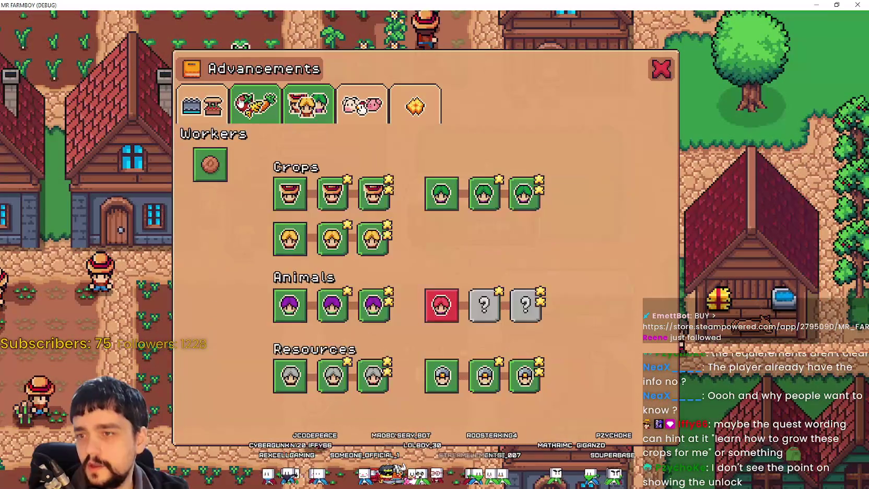
pyautogui.press('q')
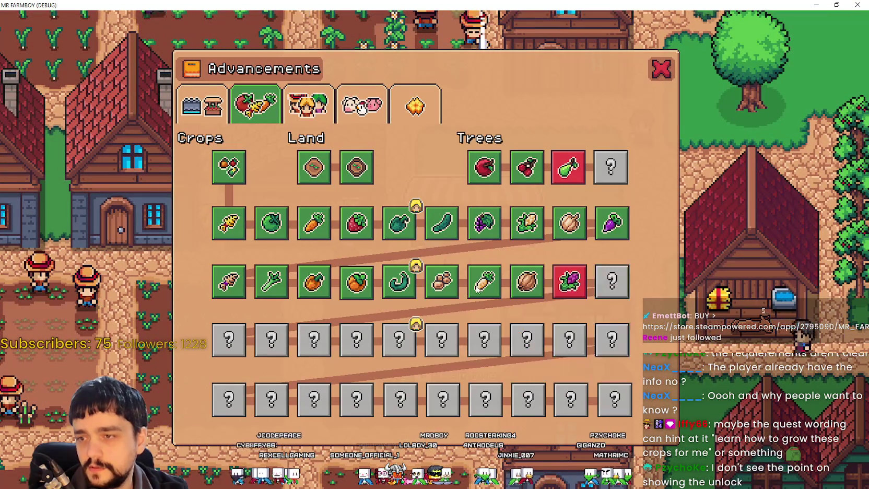
pyautogui.moveTo(576, 290)
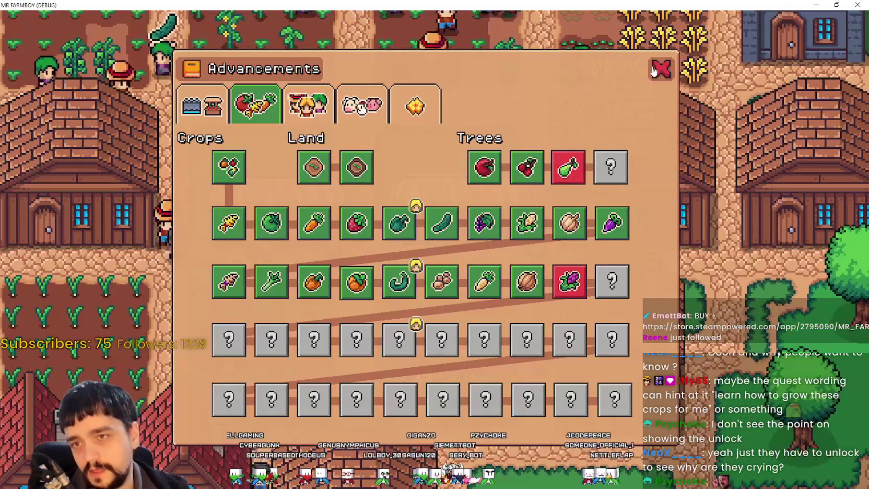
pyautogui.press('Escape')
pyautogui.scroll(-5, 612, 250)
pyautogui.scroll(5, 604, 245)
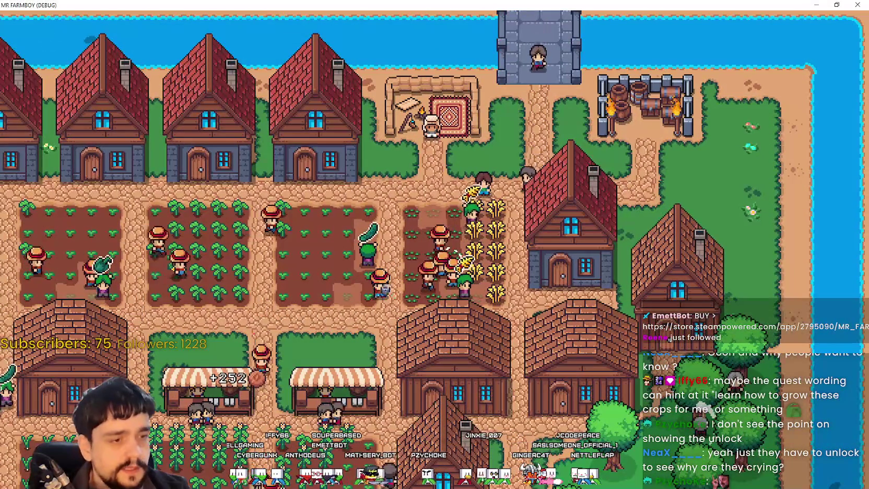
pyautogui.hotkey('alt', 'Tab')
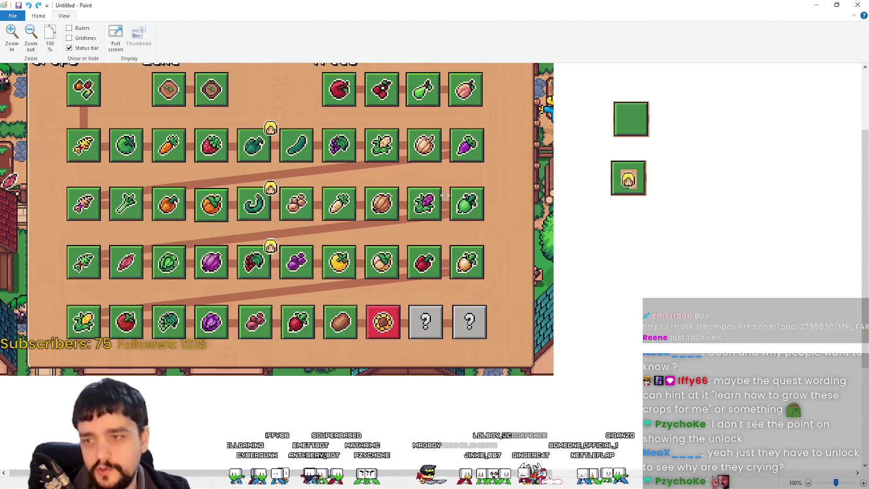
pyautogui.scroll(3, 445, 196)
pyautogui.scroll(-6, 631, 268)
pyautogui.scroll(6, 621, 267)
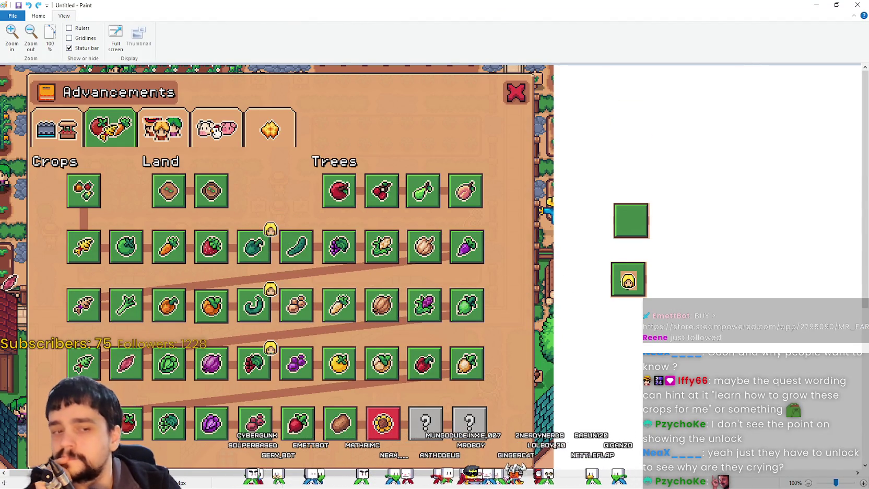
pyautogui.hotkey('alt', 'Tab')
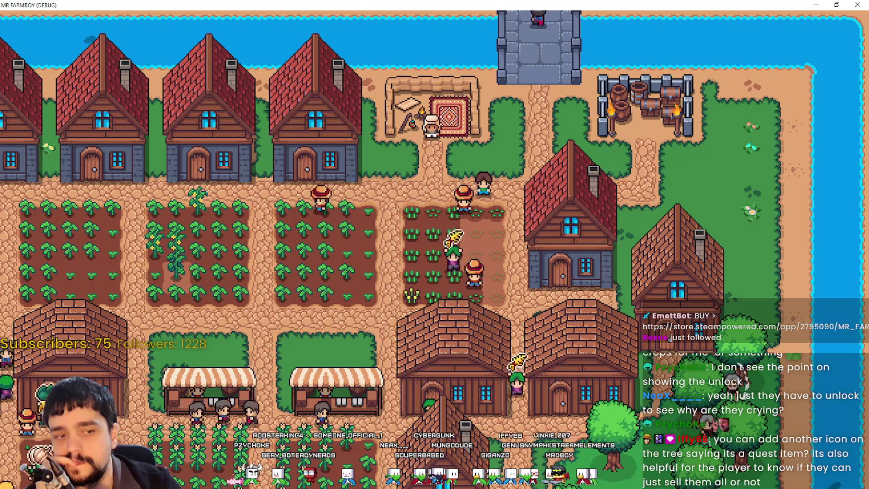
pyautogui.hotkey('alt', 'Tab')
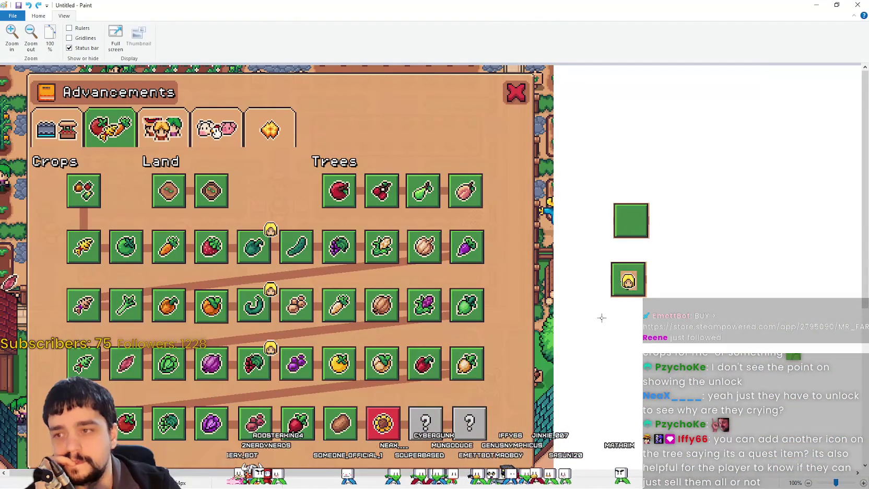
pyautogui.scroll(-3, 410, 289)
pyautogui.scroll(3, 316, 170)
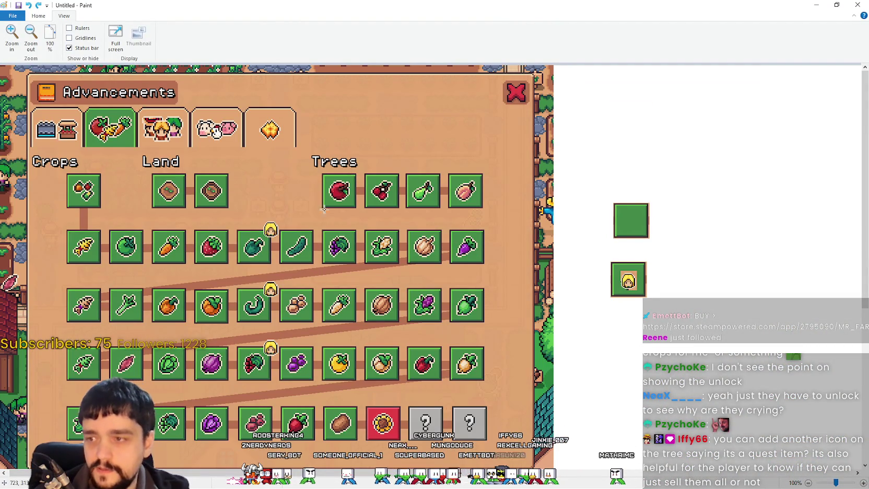
pyautogui.click(31, 37)
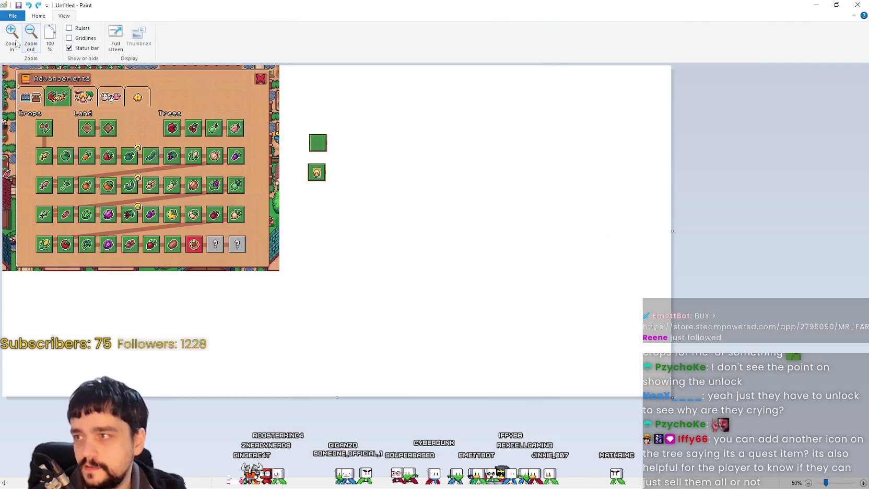
# Zoom the crop rows to 200% and choose orange with the Line shape.
pyautogui.click(11, 37)
pyautogui.click(11, 36)
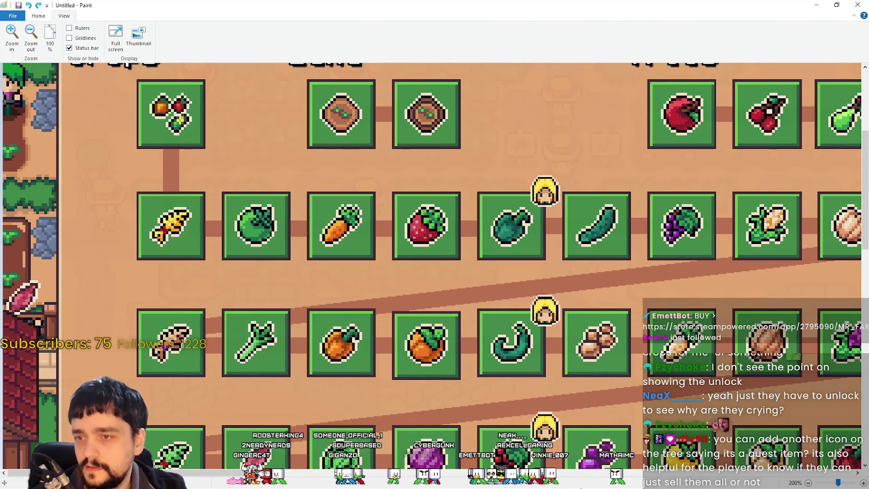
pyautogui.scroll(2, 621, 361)
pyautogui.scroll(-2, 621, 361)
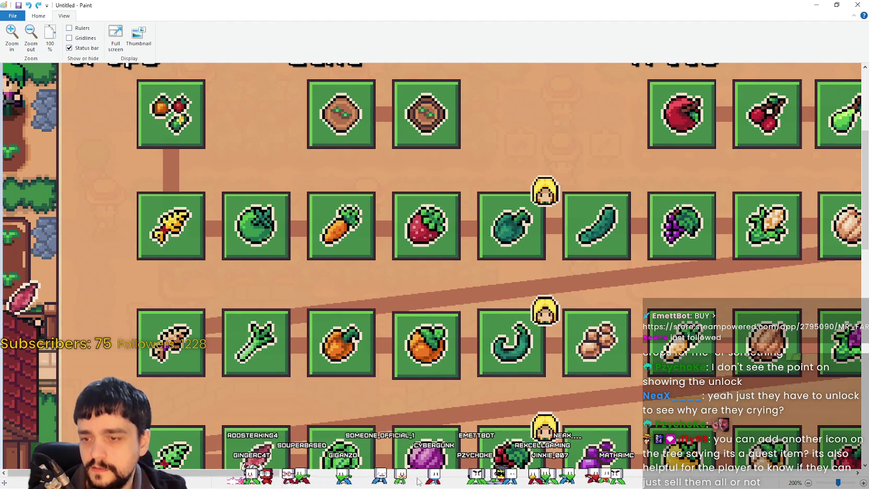
pyautogui.click(36, 15)
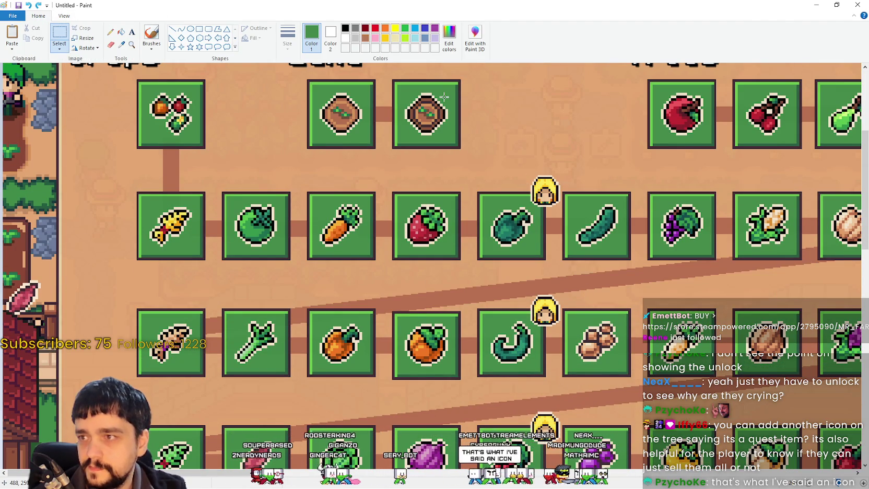
pyautogui.click(385, 28)
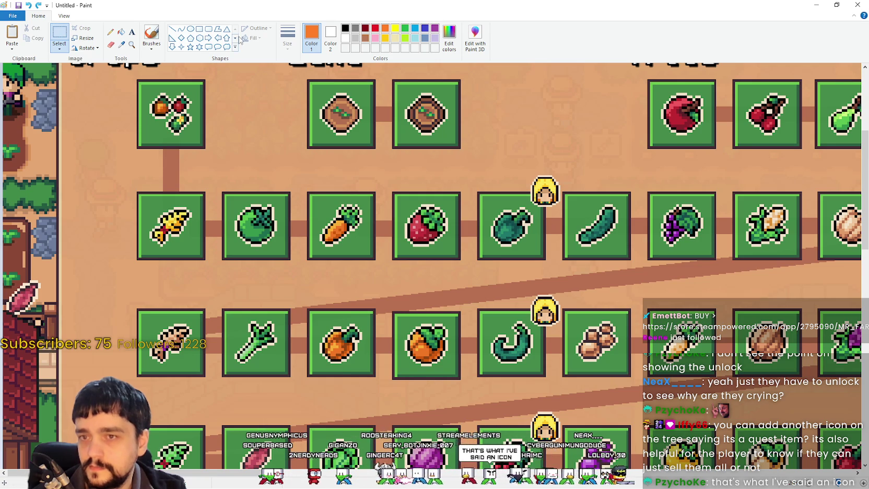
pyautogui.click(172, 29)
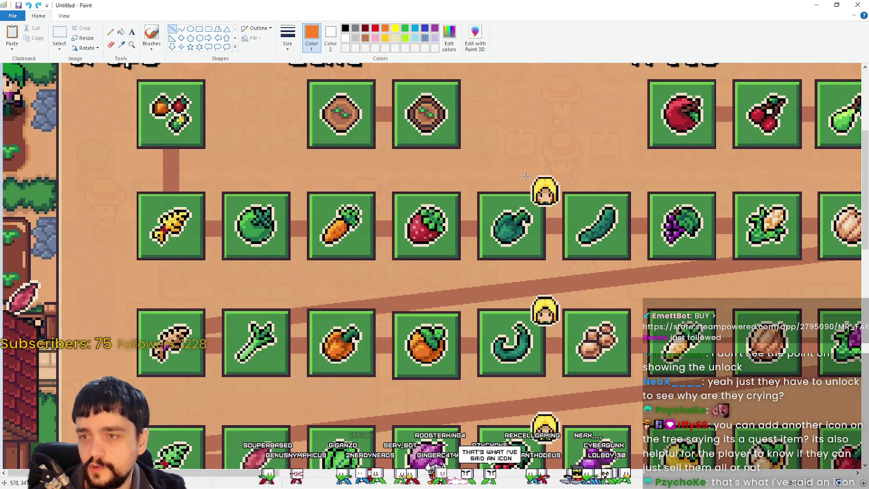
# Draw an orange horizontal line above row 2 with a vertical end cap at the worker icon.
pyautogui.moveTo(523, 183); pyautogui.dragTo(154, 182)
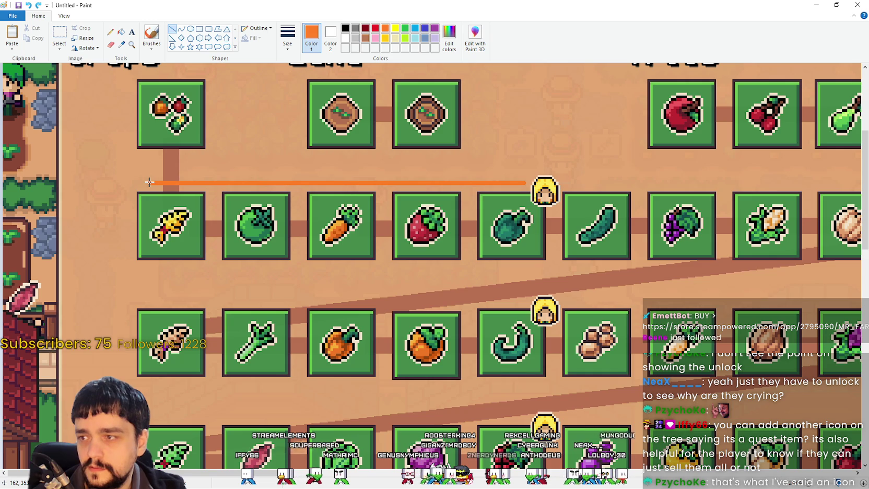
pyautogui.moveTo(151, 182); pyautogui.dragTo(151, 183)
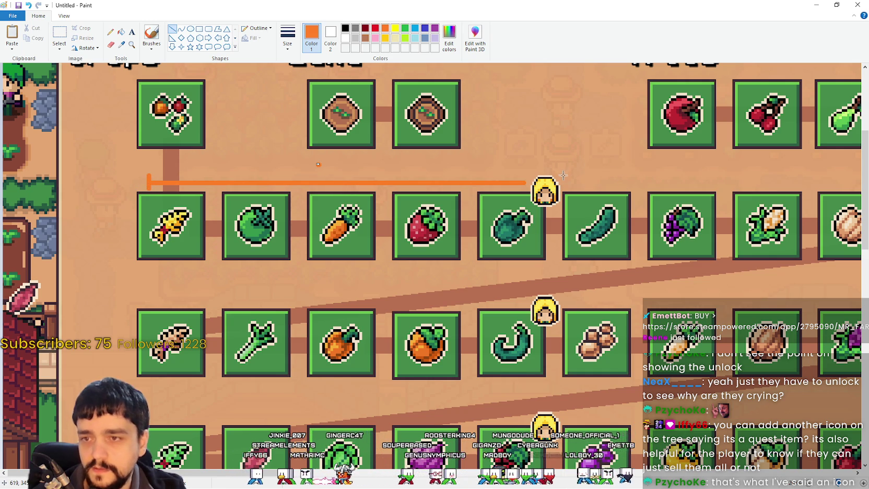
pyautogui.moveTo(562, 176); pyautogui.dragTo(562, 189)
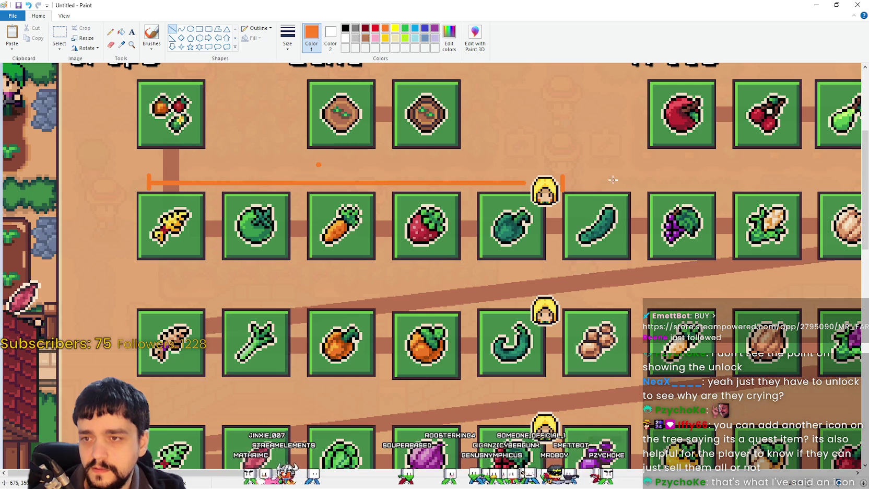
pyautogui.scroll(-2, 580, 182)
pyautogui.scroll(2, 582, 190)
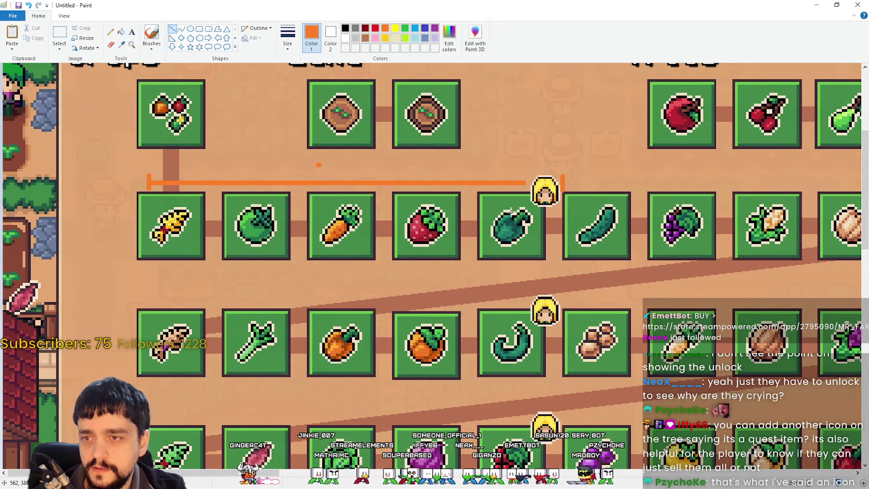
pyautogui.moveTo(519, 183); pyautogui.dragTo(533, 183)
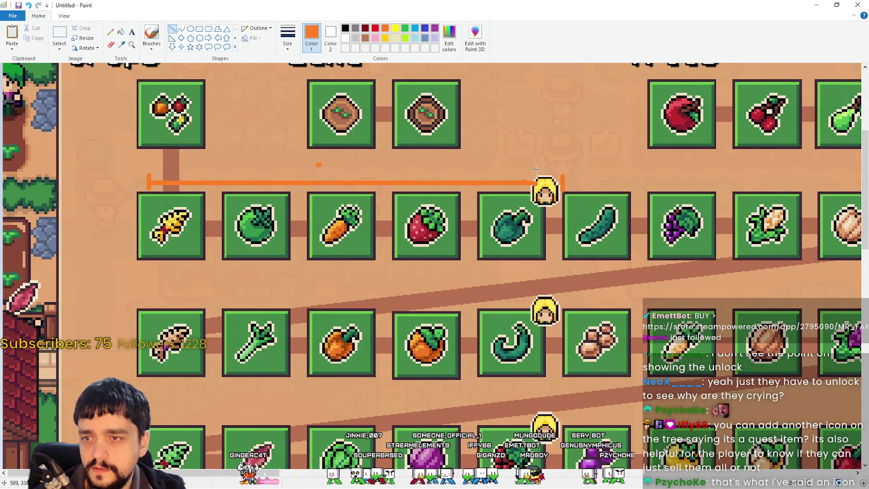
pyautogui.scroll(2, 533, 197)
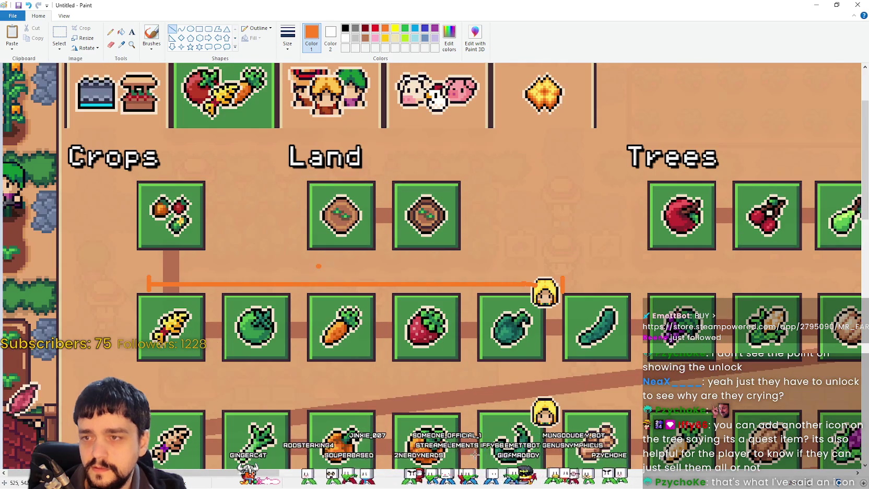
# Zoom out to view the whole crop grid, then return the view to 100%.
pyautogui.click(63, 16)
pyautogui.click(32, 34)
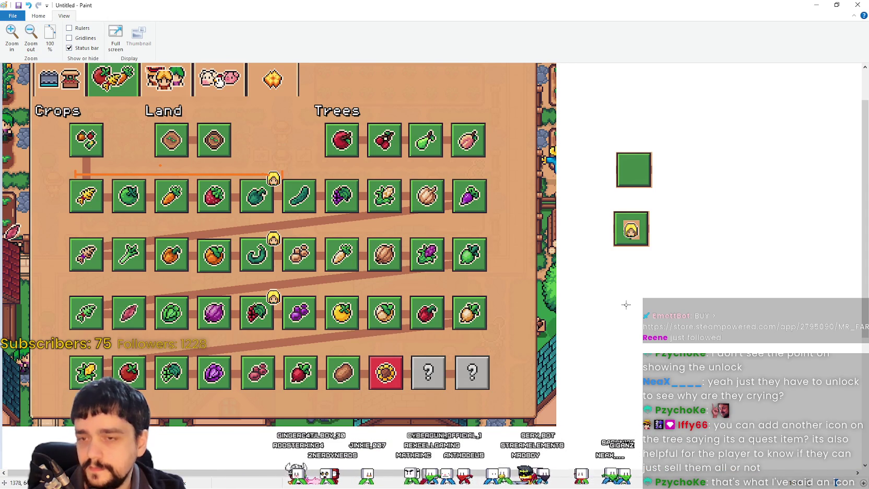
pyautogui.hscroll(2, 573, 227)
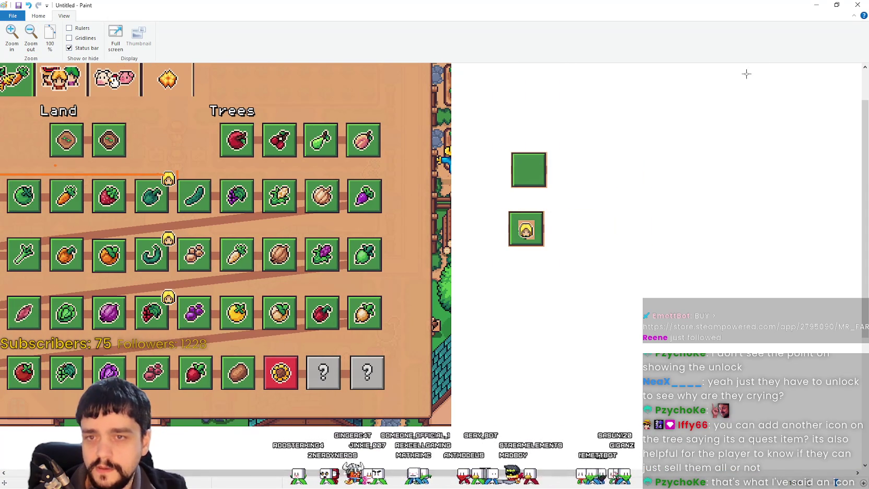
pyautogui.click(40, 15)
pyautogui.moveTo(504, 201); pyautogui.dragTo(585, 267)
pyautogui.click(577, 324)
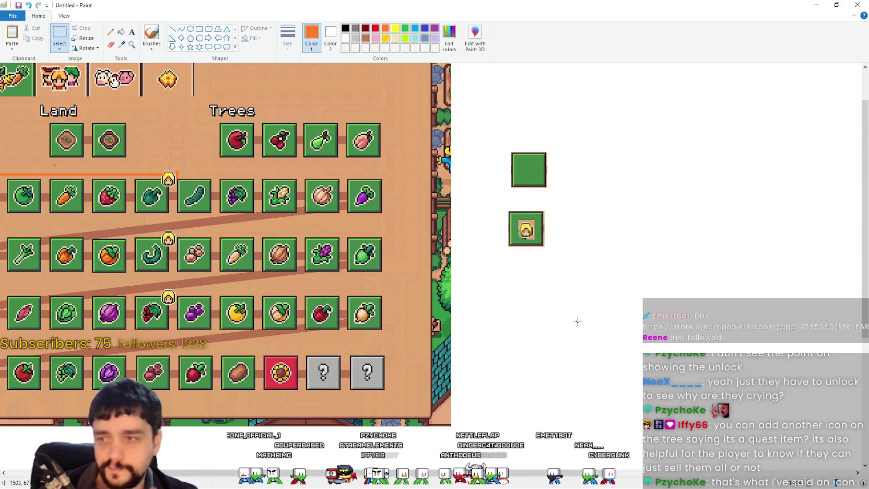
pyautogui.scroll(3, 119, 89)
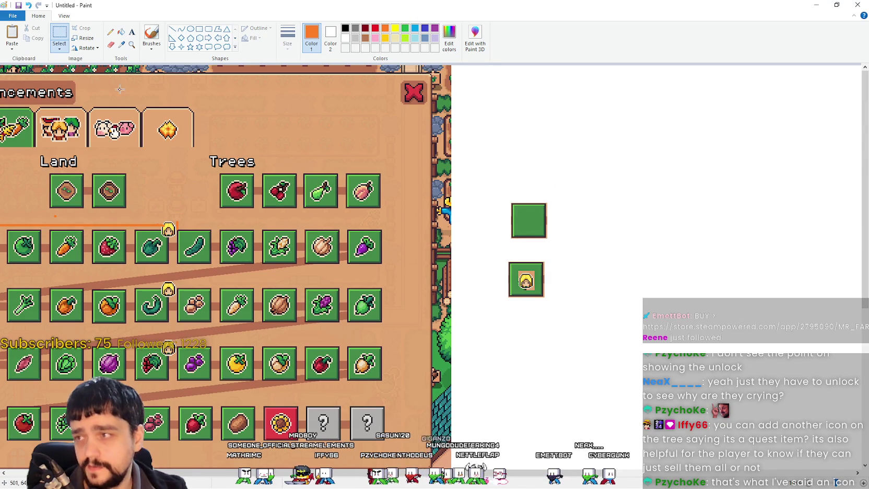
pyautogui.click(64, 16)
pyautogui.click(31, 36)
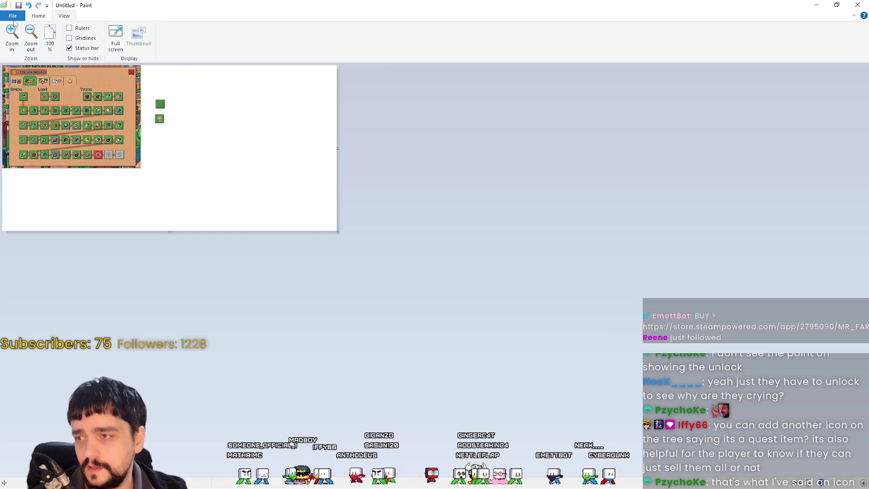
pyautogui.click(38, 16)
pyautogui.click(60, 16)
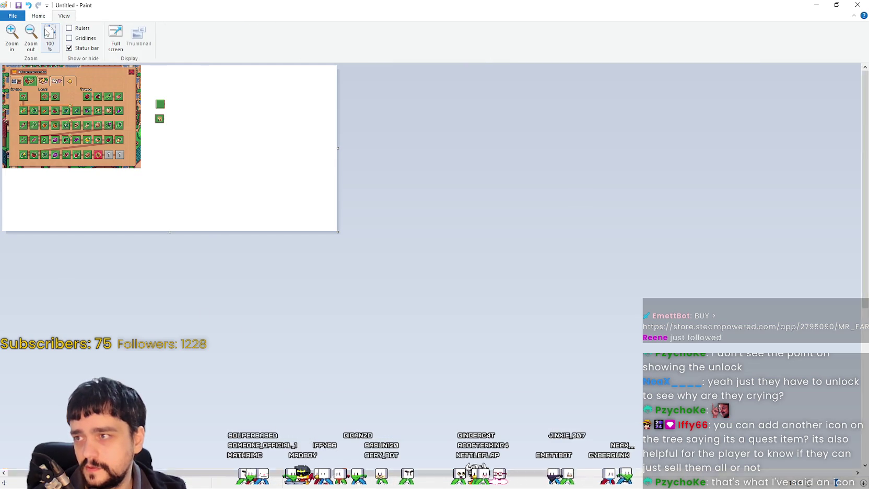
pyautogui.click(50, 38)
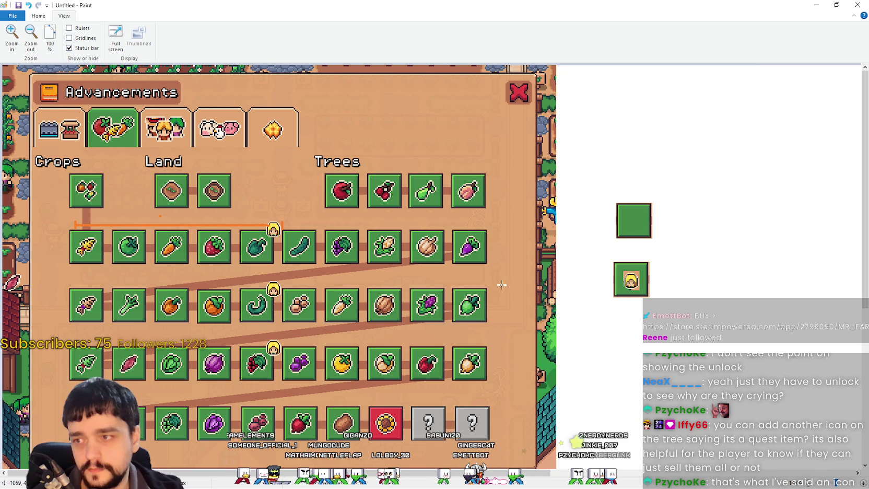
# Select the worker portrait tile at right and paste a copy of it.
pyautogui.moveTo(610, 259); pyautogui.dragTo(661, 305)
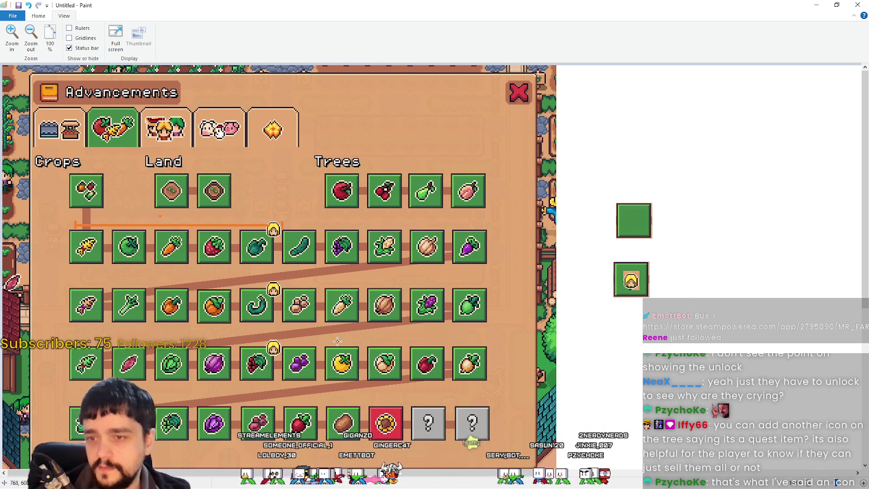
pyautogui.scroll(-2, 249, 255)
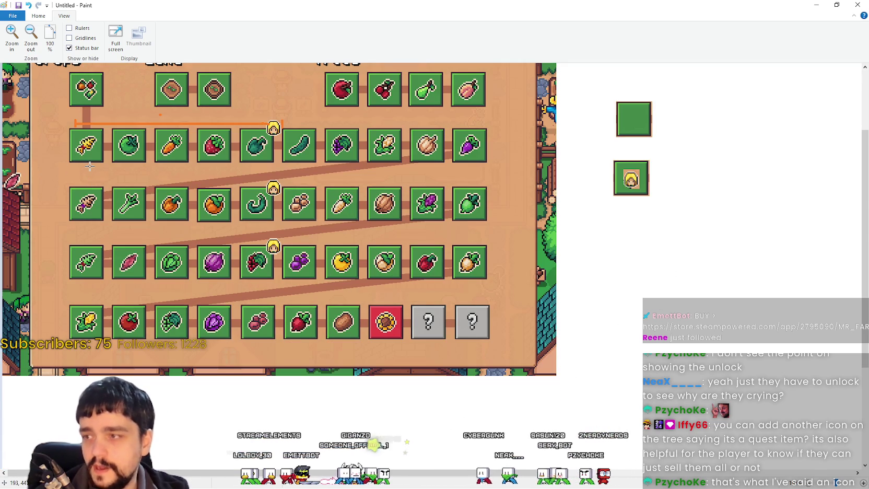
pyautogui.hotkey('ctrl', 'v')
pyautogui.hotkey('ctrl', 'z')
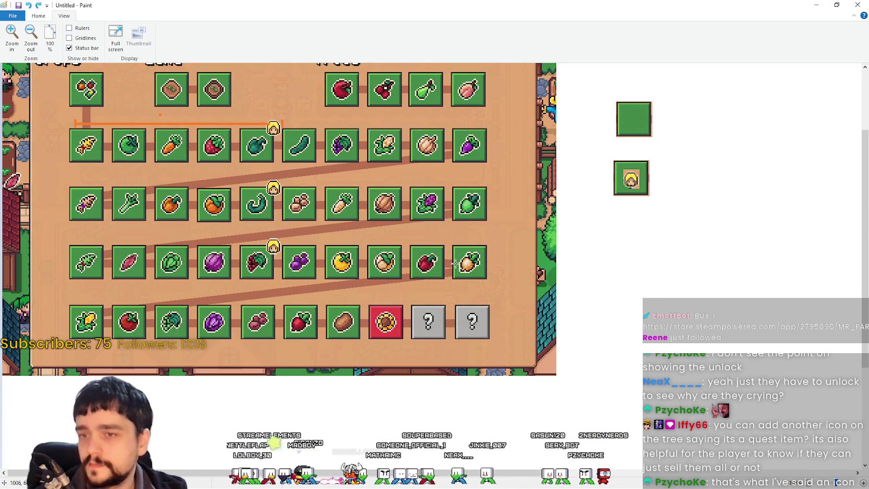
pyautogui.scroll(2, 697, 196)
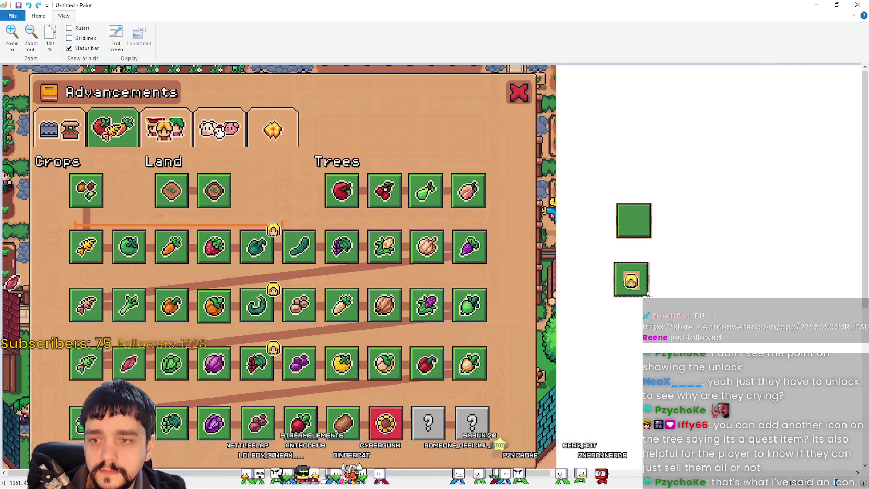
pyautogui.hotkey('ctrl', 'v')
# Move the pasted worker tile to the start of the crop row and commit it.
pyautogui.moveTo(15, 78)
pyautogui.mouseDown()
pyautogui.moveTo(75, 312)
pyautogui.moveTo(46, 303)
pyautogui.mouseUp()
pyautogui.keyDown('ctrl'); pyautogui.scroll(2, 46, 302); pyautogui.keyUp('ctrl')
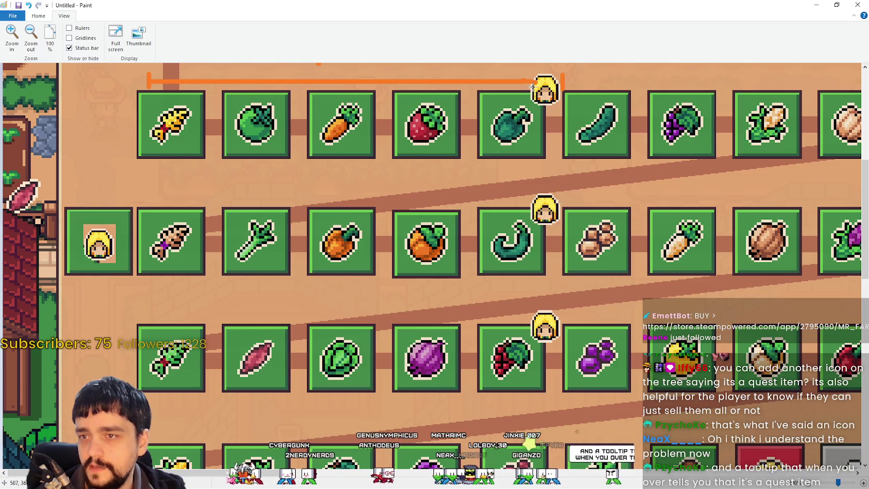
pyautogui.moveTo(572, 110)
pyautogui.mouseDown()
pyautogui.moveTo(543, 92)
pyautogui.moveTo(530, 63)
pyautogui.mouseUp()
pyautogui.moveTo(128, 194)
pyautogui.mouseDown()
pyautogui.moveTo(245, 301)
pyautogui.moveTo(217, 284)
pyautogui.mouseUp()
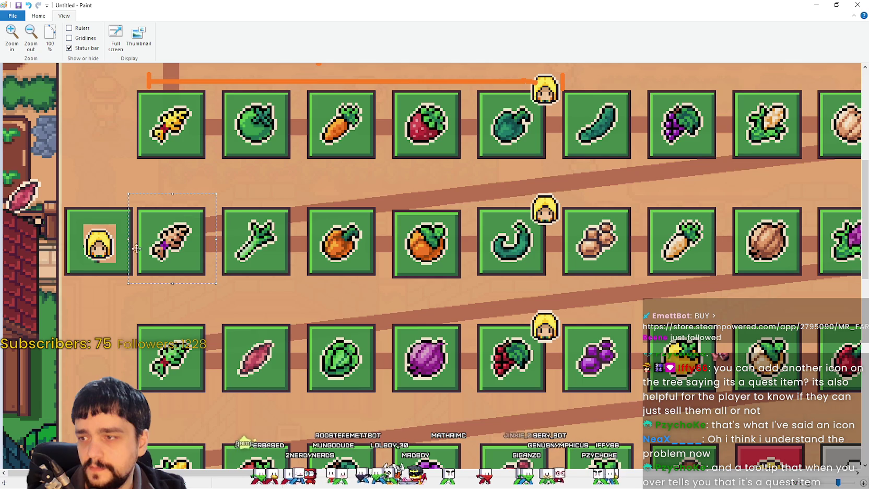
pyautogui.click(531, 77)
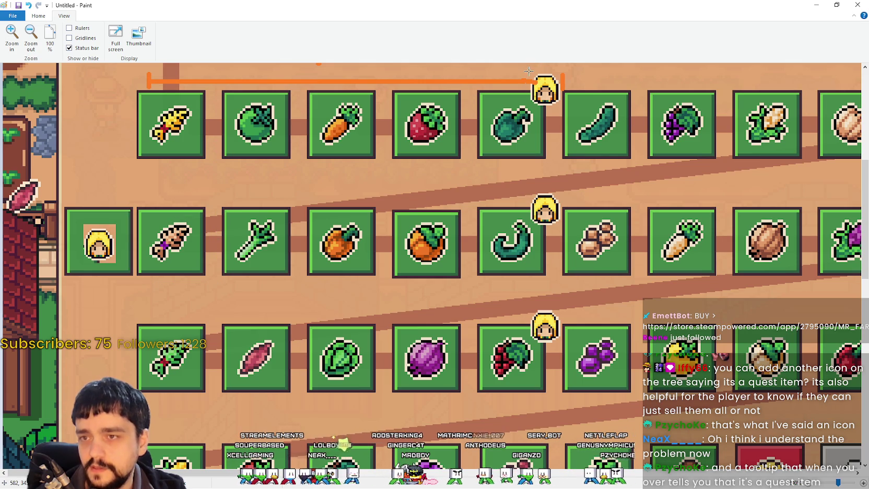
pyautogui.scroll(3, 580, 157)
pyautogui.scroll(-3, 501, 313)
pyautogui.click(492, 306)
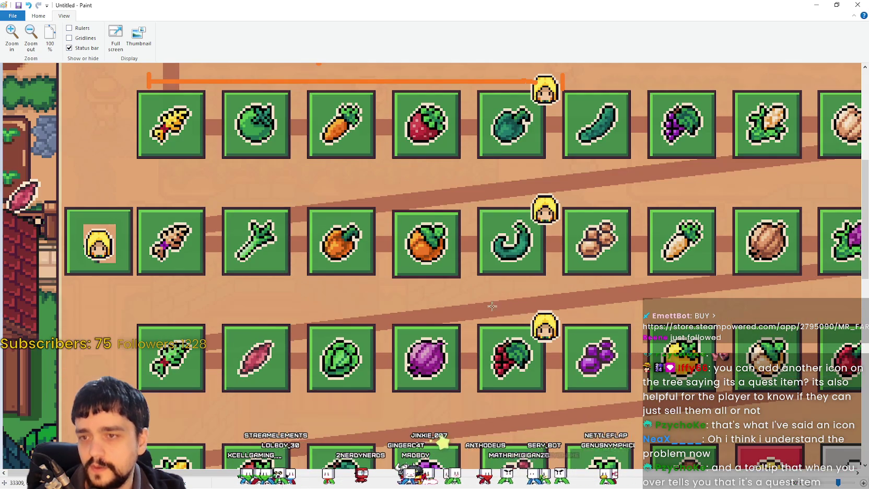
pyautogui.moveTo(183, 475)
pyautogui.mouseDown()
pyautogui.moveTo(549, 477)
pyautogui.moveTo(183, 476)
pyautogui.mouseUp()
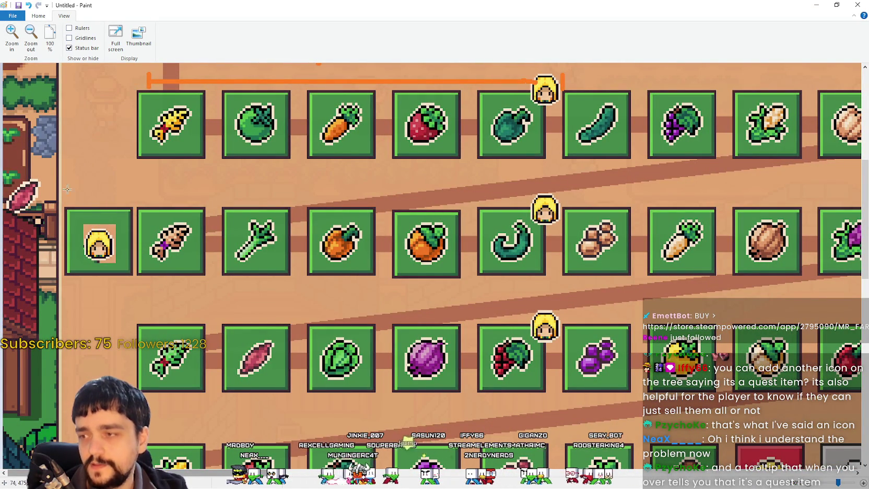
pyautogui.moveTo(133, 288); pyautogui.dragTo(134, 289)
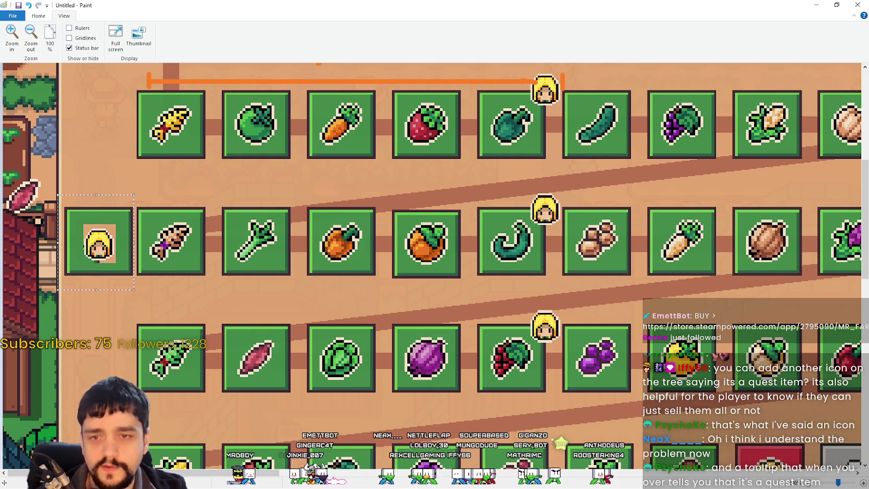
pyautogui.moveTo(356, 473)
pyautogui.mouseDown()
pyautogui.moveTo(457, 473)
pyautogui.moveTo(240, 484)
pyautogui.moveTo(251, 475)
pyautogui.moveTo(105, 271)
pyautogui.mouseUp()
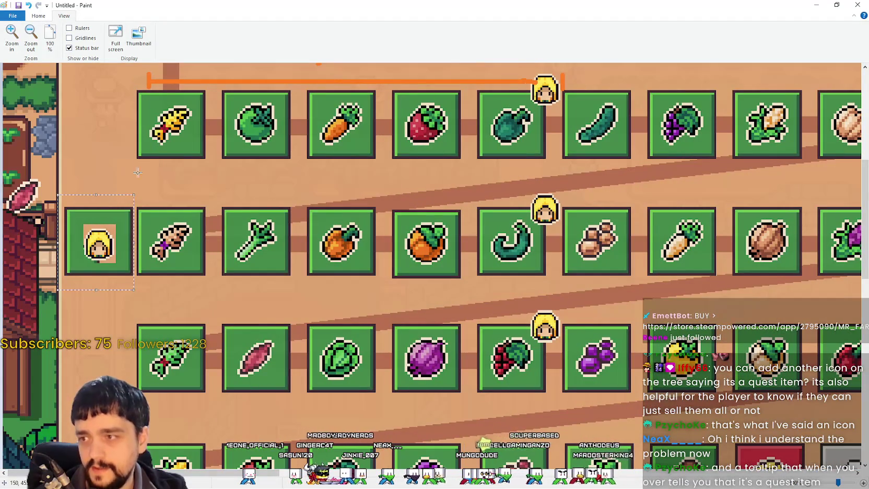
pyautogui.click(539, 161)
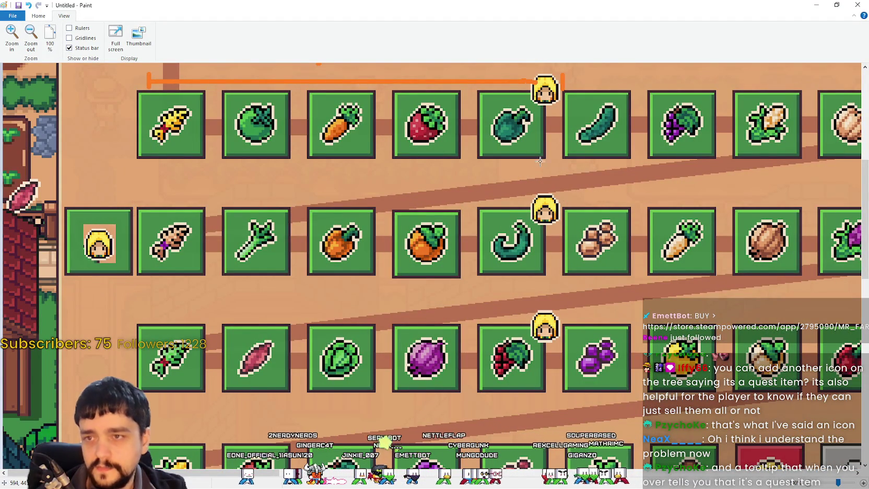
# Check the worker icon at the bracket's end and return the view to 100%.
pyautogui.moveTo(586, 103); pyautogui.dragTo(518, 70)
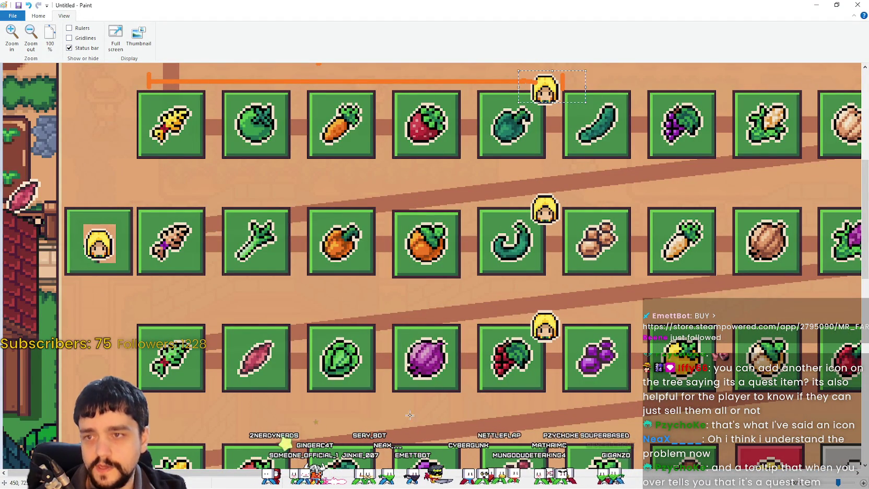
pyautogui.hscroll(5, 271, 485)
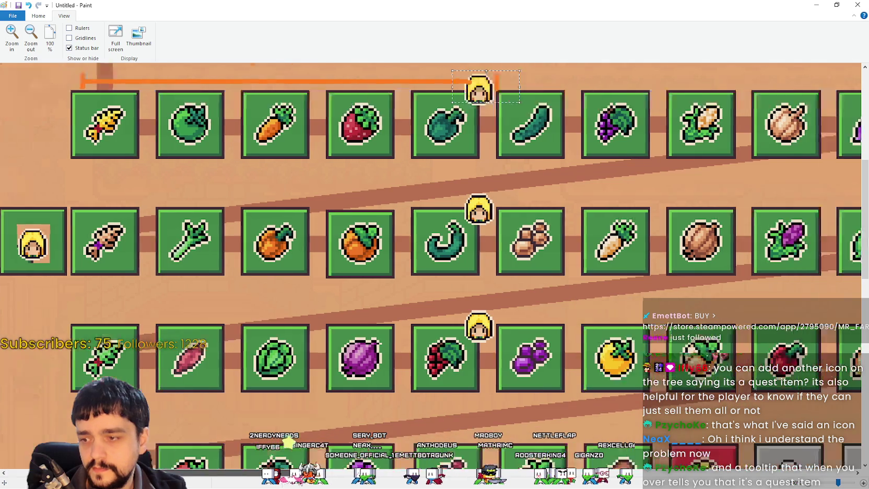
pyautogui.hscroll(-5, 271, 484)
pyautogui.hscroll(5, 271, 485)
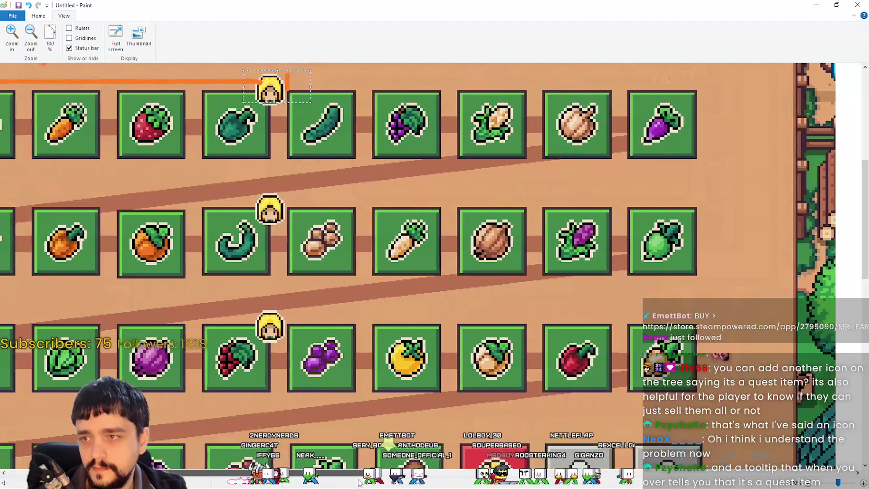
pyautogui.scroll(2, 193, 261)
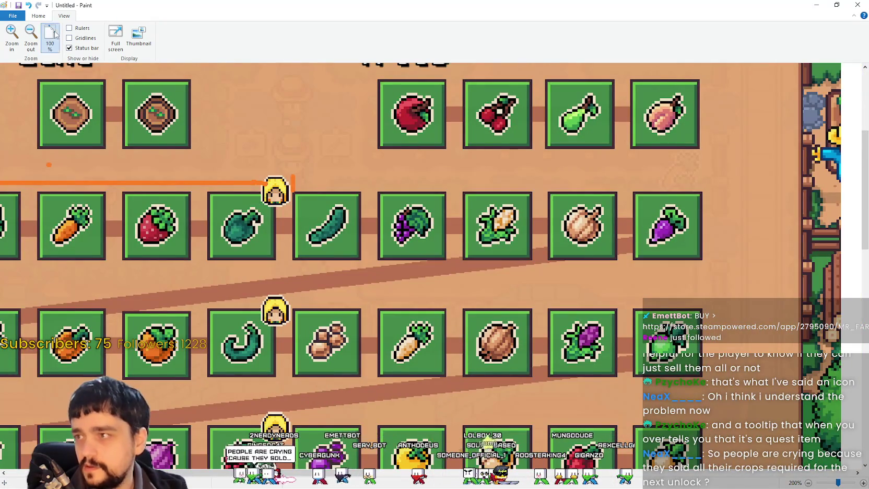
pyautogui.click(49, 38)
pyautogui.hscroll(-3, 206, 365)
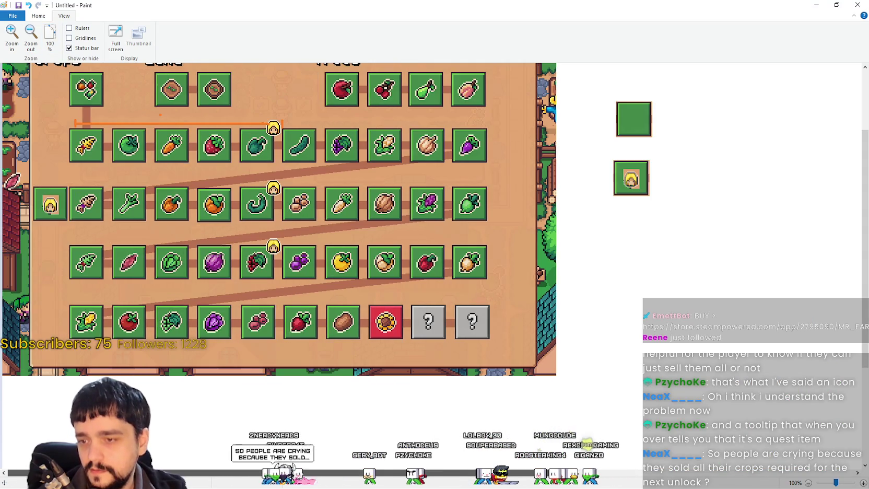
# Select the whole Advancements screenshot.
pyautogui.scroll(2, 206, 365)
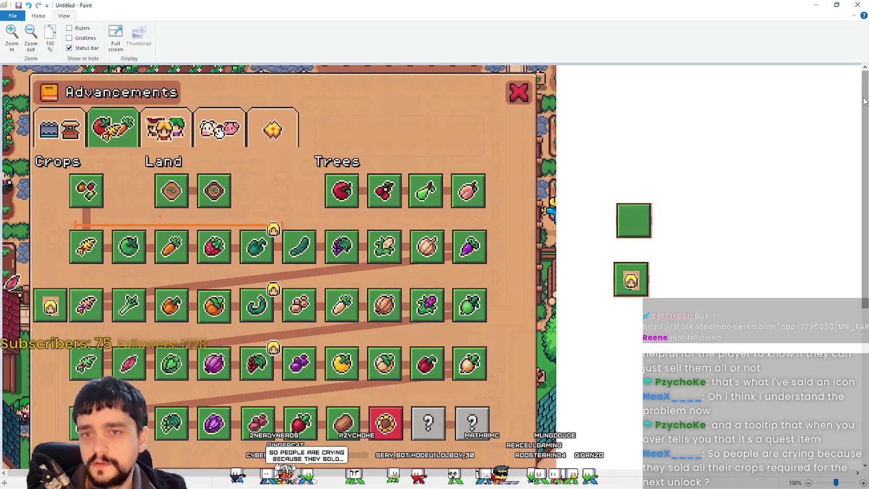
pyautogui.moveTo(865, 136); pyautogui.dragTo(865, 144)
pyautogui.scroll(1, 76, 85)
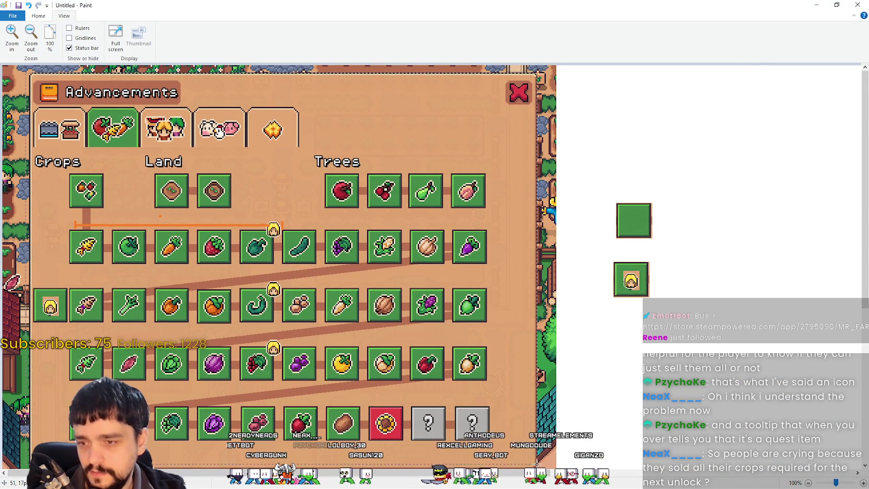
pyautogui.moveTo(538, 470); pyautogui.dragTo(535, 467)
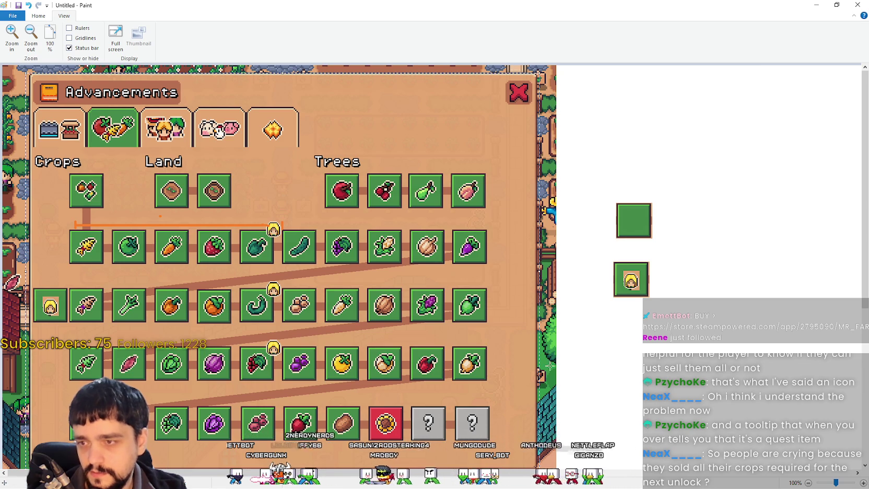
pyautogui.scroll(-5, 550, 365)
# Extend the canvas downward, place the screenshot copy below the original, and zoom to 200%.
pyautogui.click(37, 38)
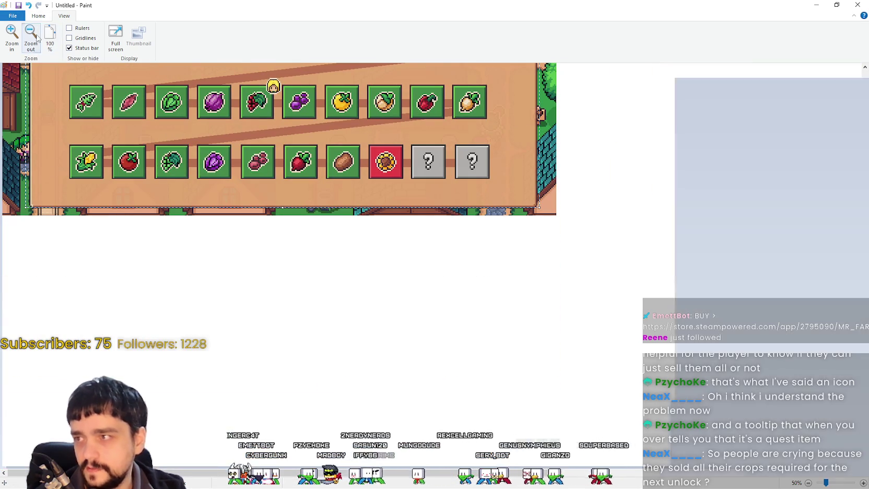
pyautogui.click(37, 38)
pyautogui.moveTo(170, 232); pyautogui.dragTo(170, 423)
pyautogui.moveTo(58, 96)
pyautogui.mouseDown()
pyautogui.moveTo(80, 240)
pyautogui.moveTo(61, 207)
pyautogui.mouseUp()
pyautogui.click(261, 258)
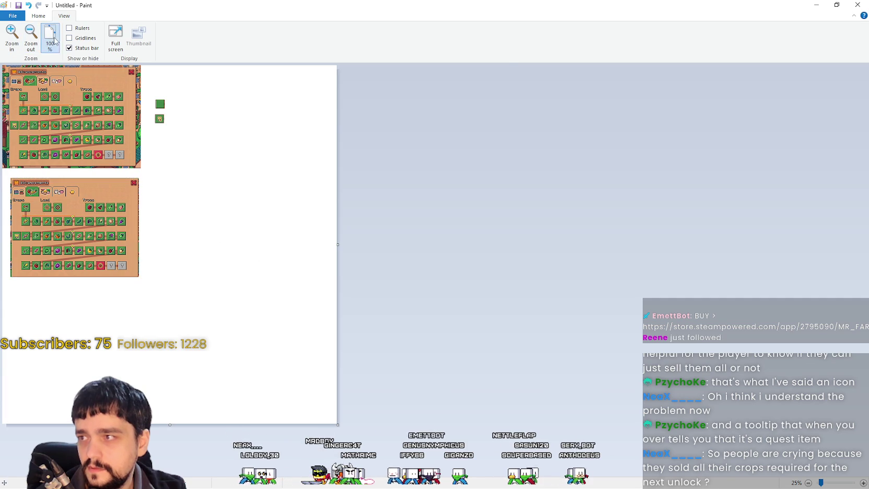
pyautogui.click(49, 37)
pyautogui.click(12, 37)
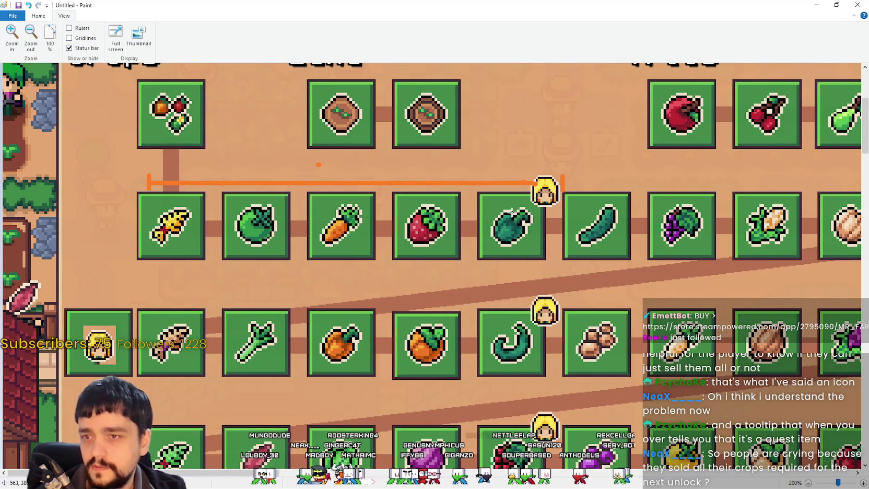
# Paint over the old orange line with the tan background colour using Fill.
pyautogui.click(38, 16)
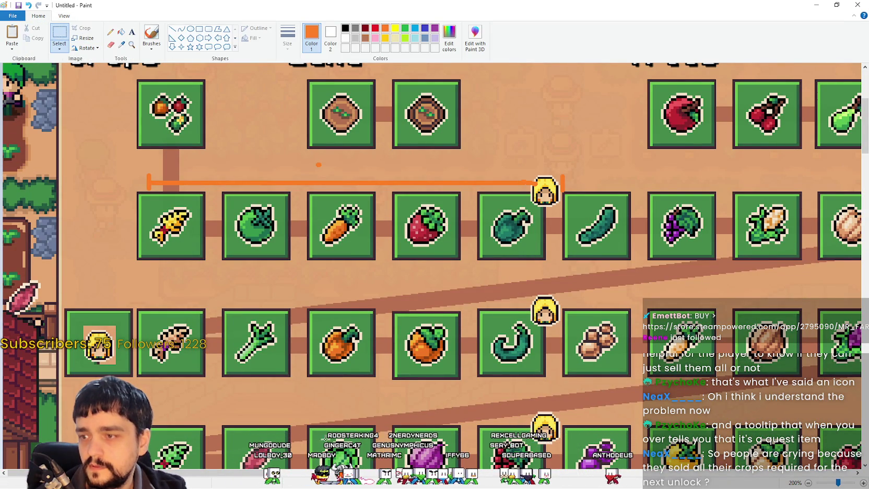
pyautogui.moveTo(229, 486)
pyautogui.mouseDown()
pyautogui.moveTo(392, 486)
pyautogui.moveTo(237, 485)
pyautogui.moveTo(311, 486)
pyautogui.moveTo(271, 486)
pyautogui.mouseUp()
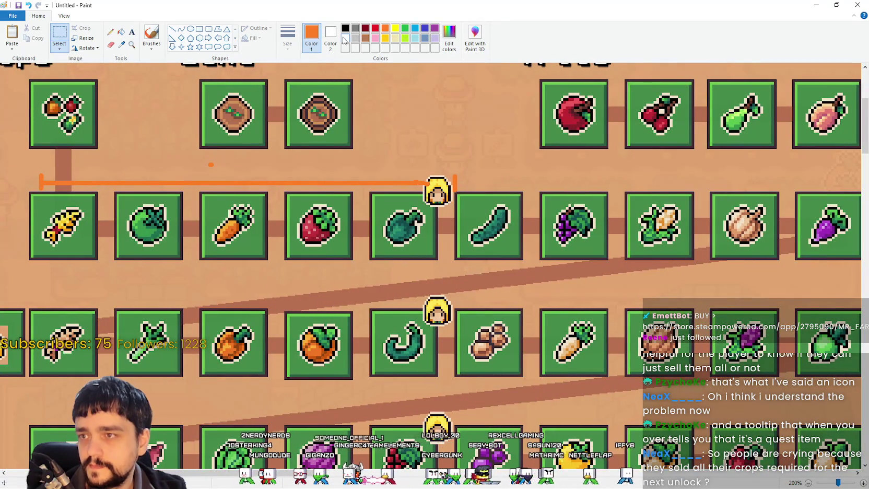
pyautogui.click(121, 45)
pyautogui.click(131, 84)
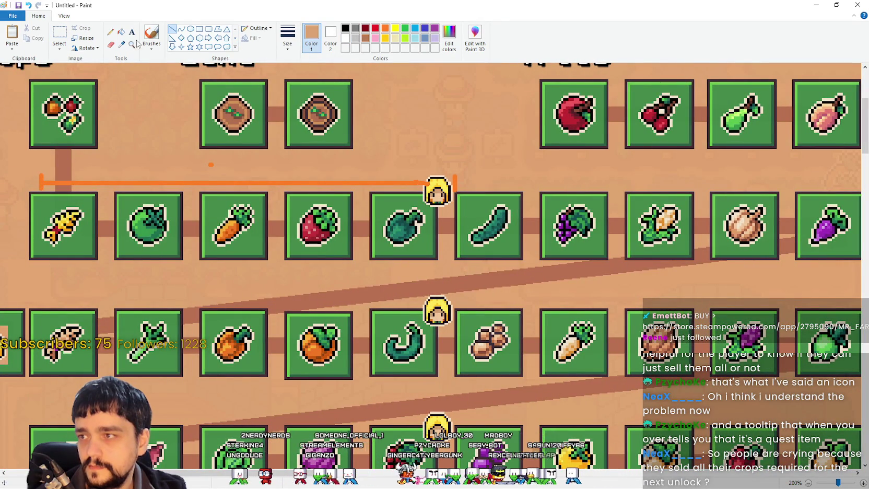
pyautogui.click(122, 32)
pyautogui.click(101, 182)
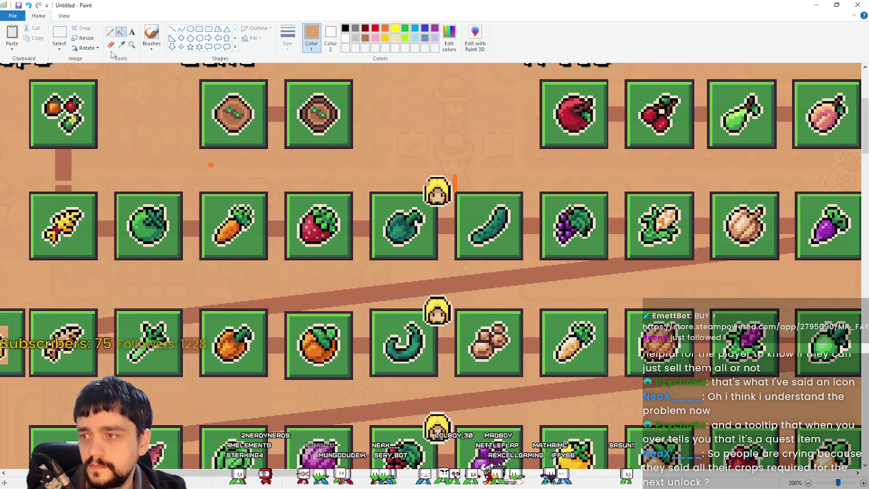
# Sample the bracket's orange from the image as the drawing colour.
pyautogui.hscroll(5, 254, 472)
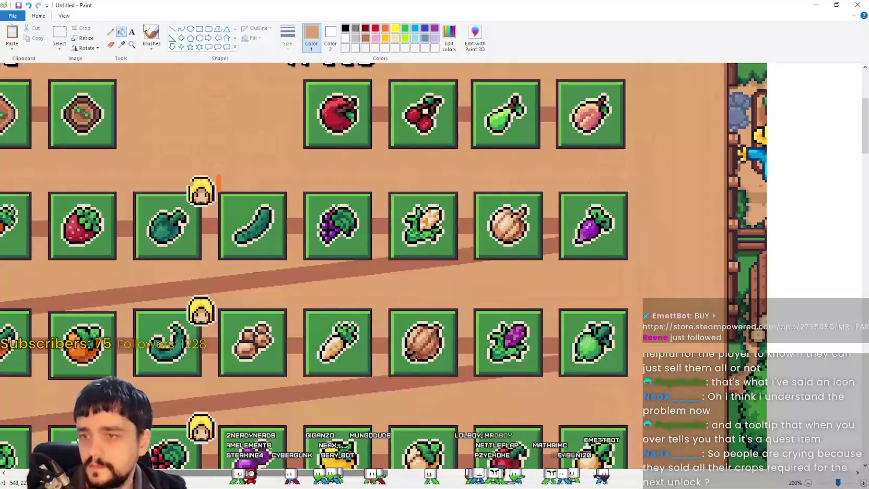
pyautogui.click(63, 17)
pyautogui.click(38, 16)
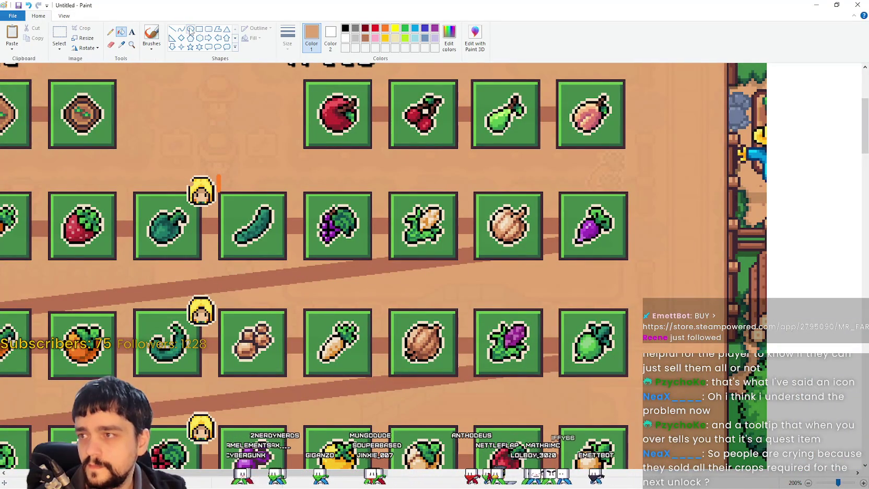
pyautogui.click(171, 31)
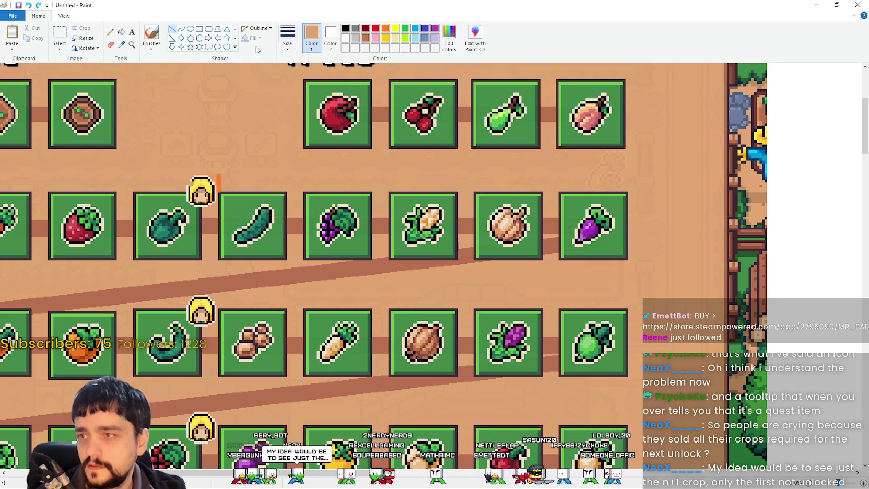
pyautogui.click(121, 44)
pyautogui.click(219, 177)
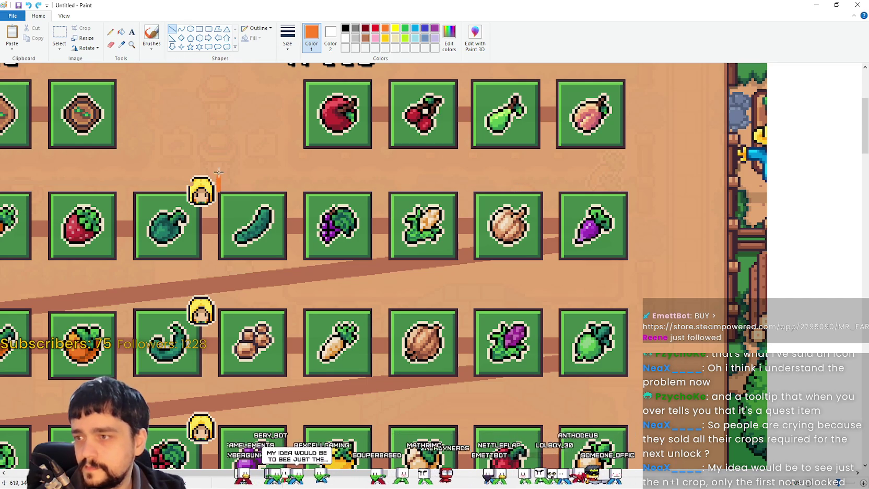
# Draw a straight orange line from the worker icon to the first row's right end.
pyautogui.click(181, 29)
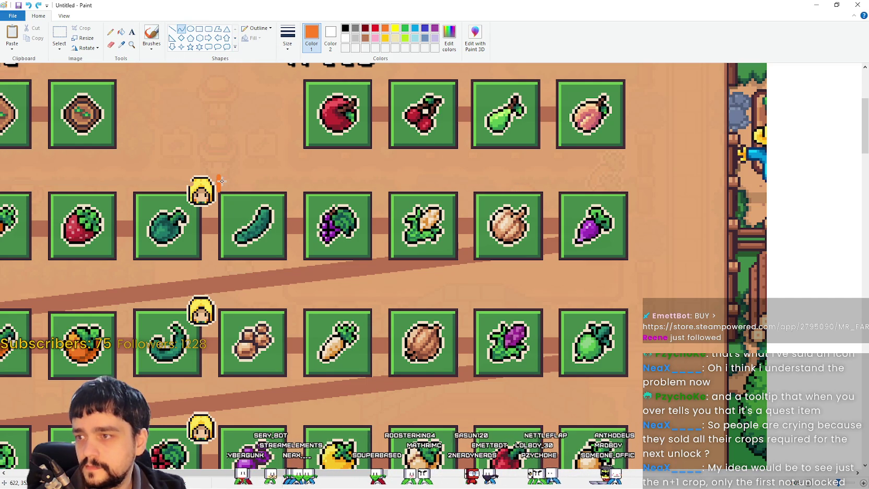
pyautogui.moveTo(225, 183); pyautogui.dragTo(627, 184)
pyautogui.moveTo(662, 294); pyautogui.dragTo(658, 299)
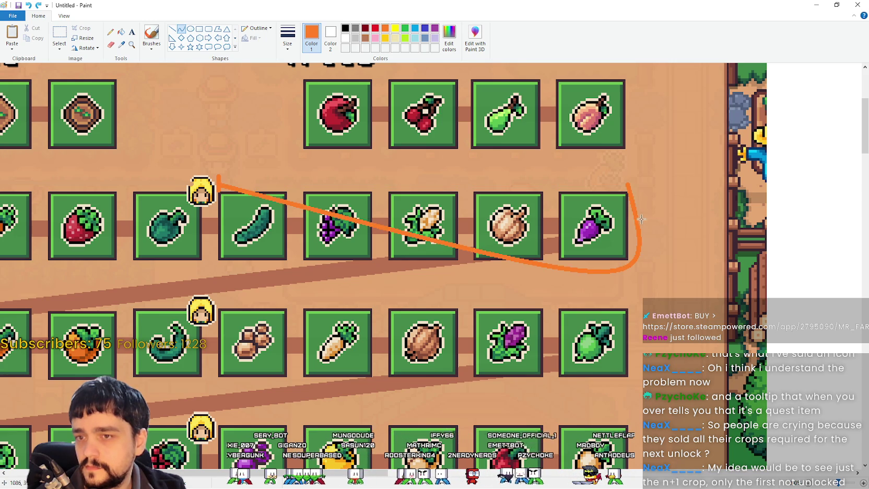
pyautogui.moveTo(641, 219); pyautogui.dragTo(630, 198)
pyautogui.moveTo(218, 181); pyautogui.dragTo(627, 185)
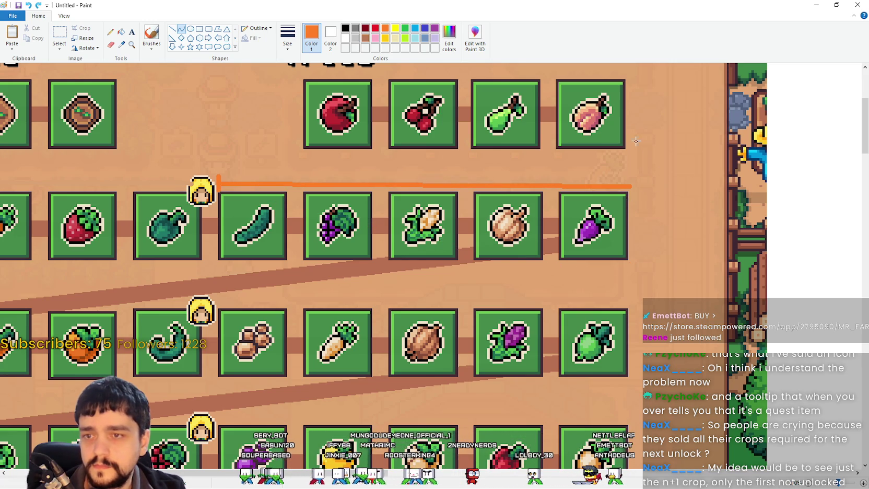
pyautogui.moveTo(636, 141); pyautogui.dragTo(651, 152)
pyautogui.press('Escape')
pyautogui.moveTo(217, 183); pyautogui.dragTo(626, 183)
pyautogui.press('Escape')
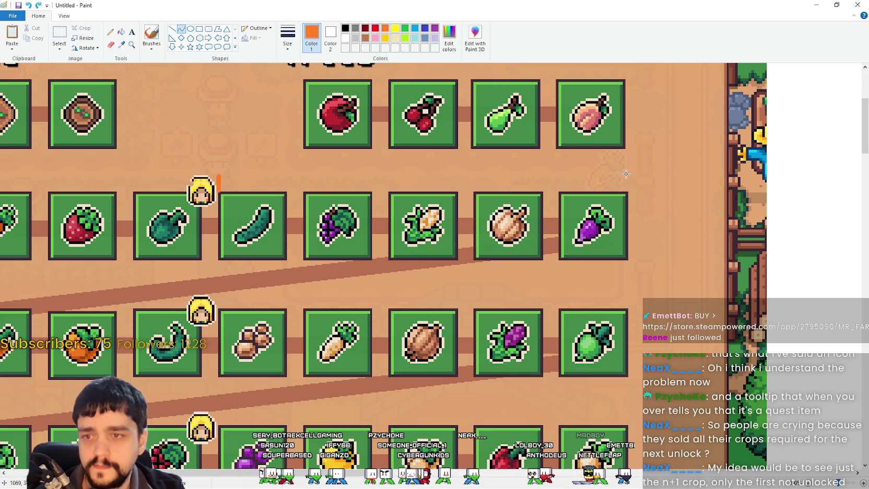
pyautogui.moveTo(218, 183)
pyautogui.mouseDown()
pyautogui.moveTo(650, 184)
pyautogui.moveTo(636, 184)
pyautogui.mouseUp()
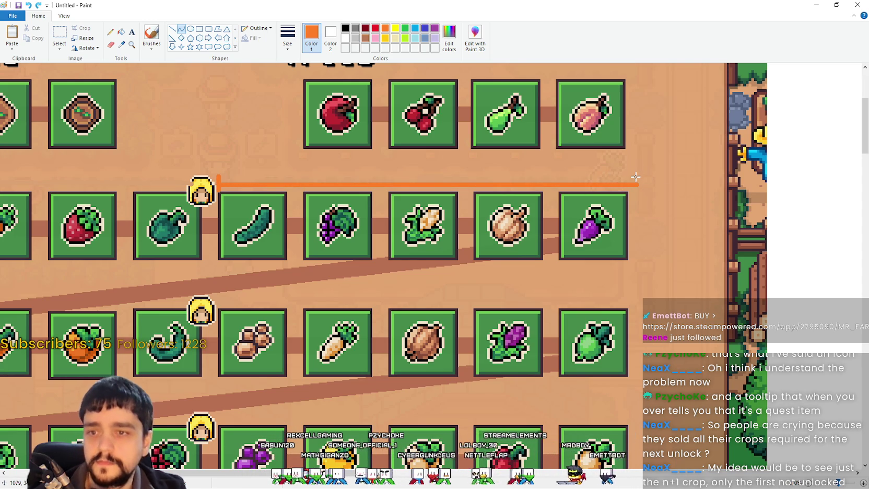
# Add a vertical orange end cap at the line's right end, then zoom out.
pyautogui.click(172, 30)
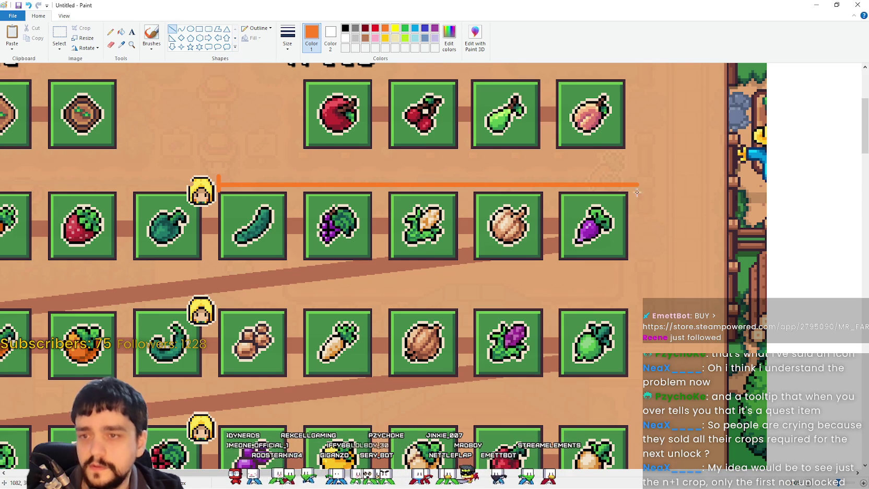
pyautogui.moveTo(635, 178); pyautogui.dragTo(637, 197)
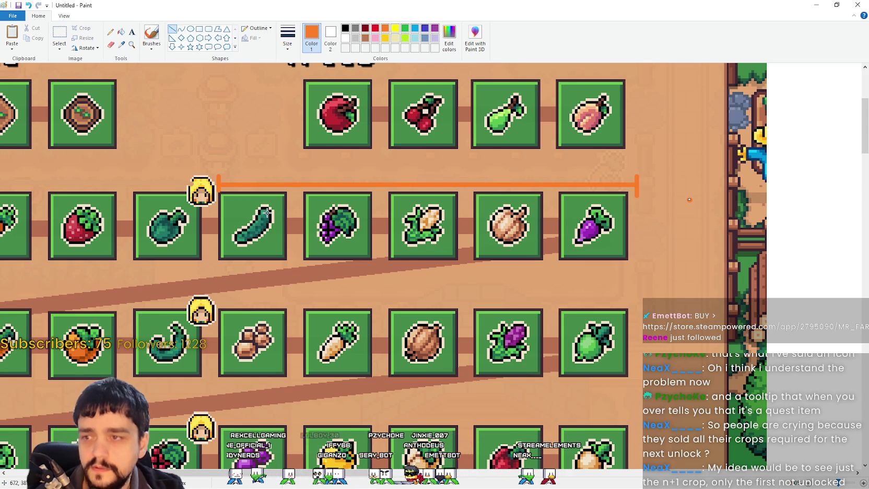
pyautogui.click(63, 16)
pyautogui.click(30, 36)
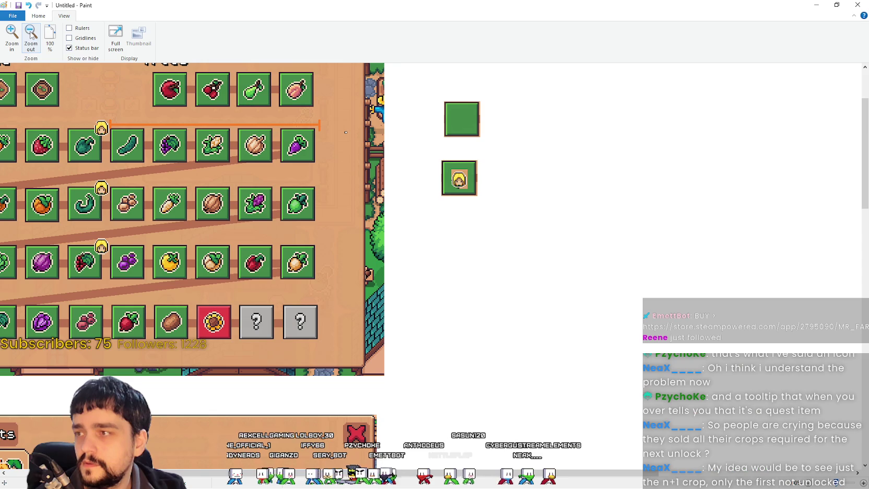
pyautogui.hscroll(-3, 346, 132)
pyautogui.scroll(3, 346, 209)
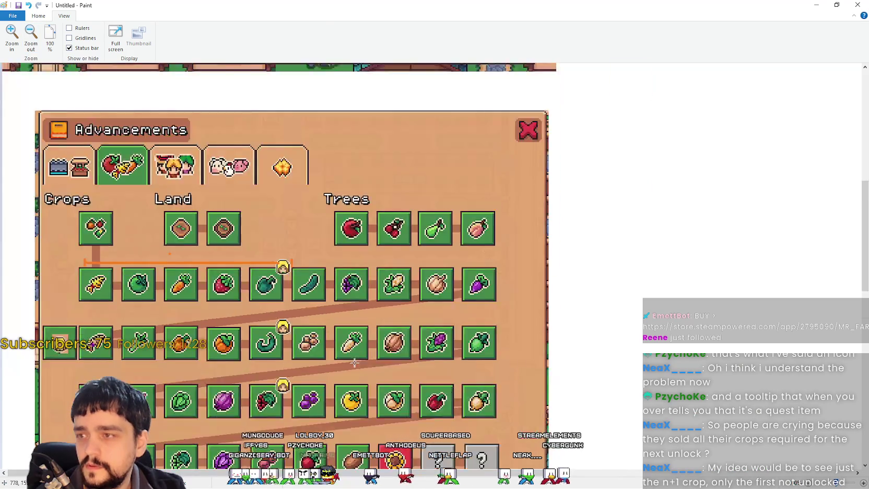
pyautogui.scroll(-2, 354, 361)
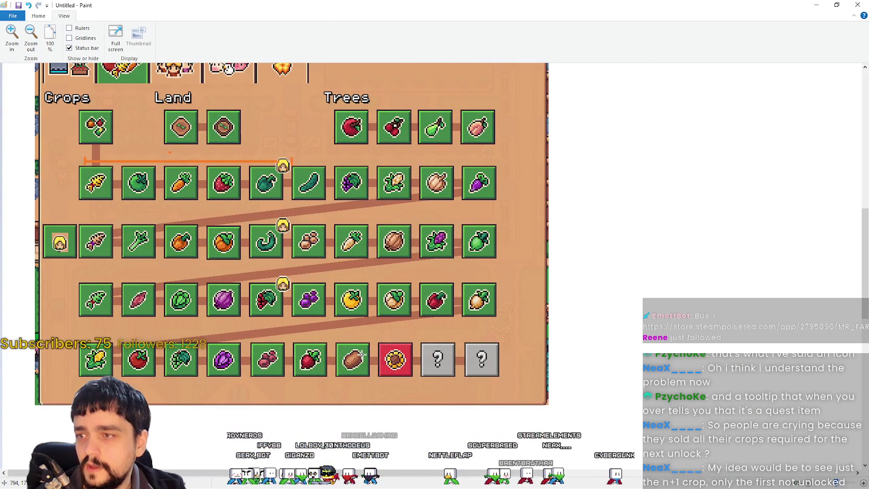
pyautogui.scroll(-6, 362, 355)
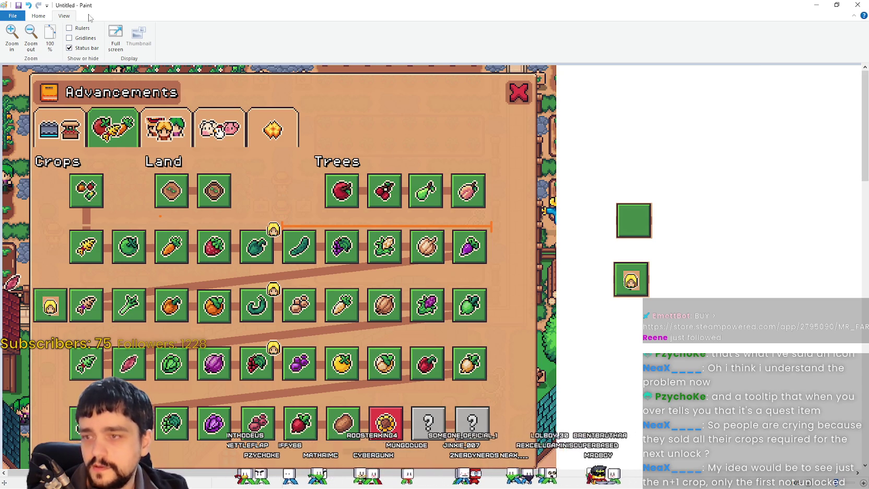
pyautogui.click(41, 16)
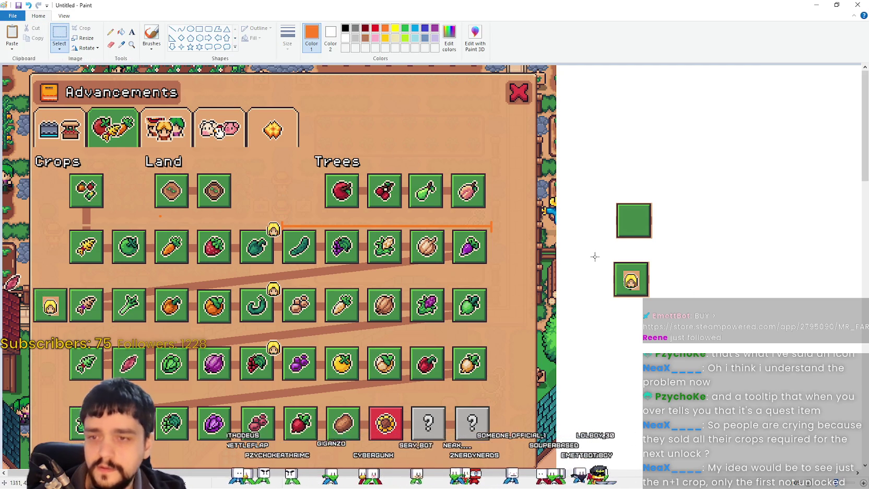
# Move the spare worker tile to just after the first crop row's end.
pyautogui.moveTo(609, 256)
pyautogui.mouseDown()
pyautogui.moveTo(630, 279)
pyautogui.moveTo(527, 252)
pyautogui.moveTo(644, 284)
pyautogui.mouseUp()
pyautogui.moveTo(612, 261)
pyautogui.mouseDown()
pyautogui.moveTo(649, 296)
pyautogui.moveTo(511, 250)
pyautogui.mouseUp()
pyautogui.click(528, 297)
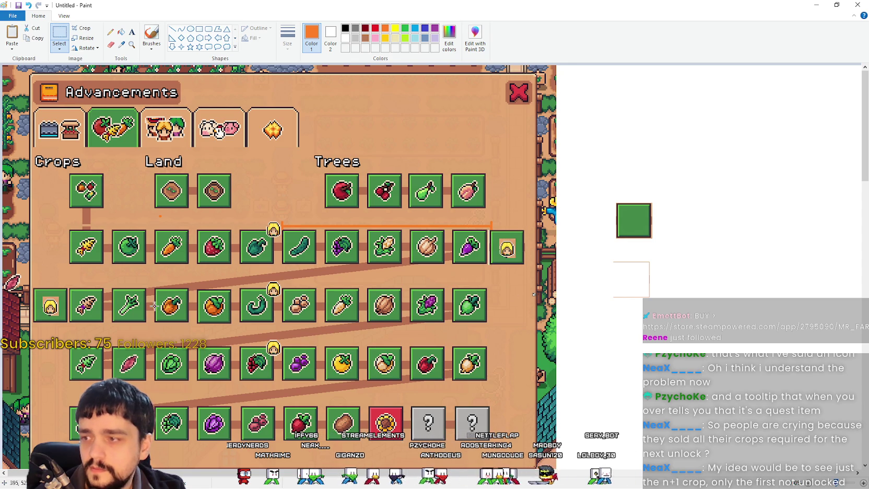
# Delete the worker tile starting the third row and fill the gap with tan.
pyautogui.moveTo(54, 322); pyautogui.dragTo(63, 325)
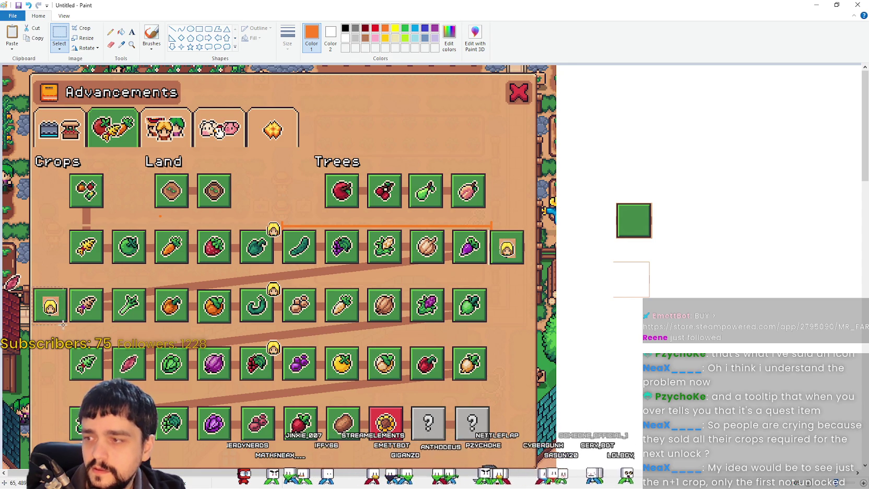
pyautogui.click(64, 327)
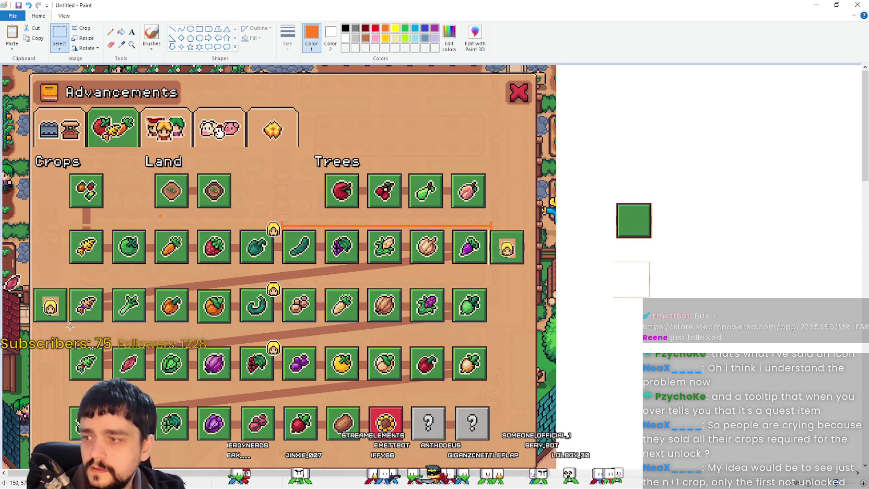
pyautogui.press('Delete')
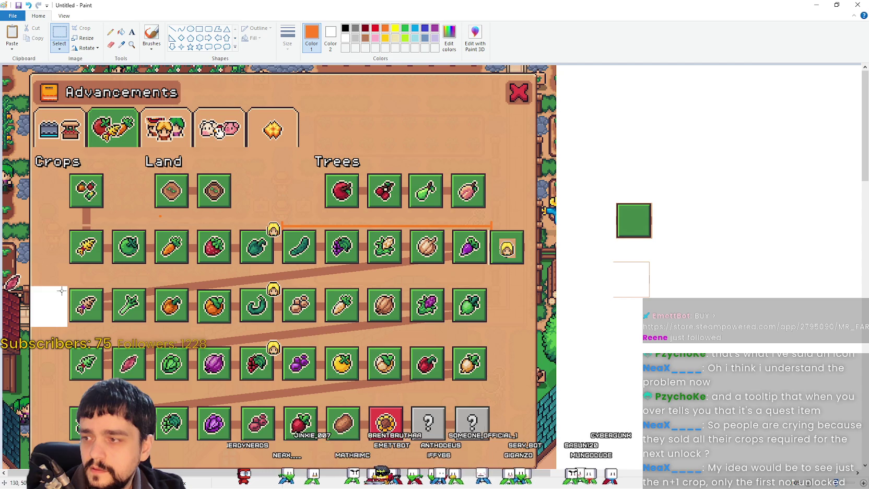
pyautogui.click(121, 45)
pyautogui.click(79, 99)
pyautogui.click(121, 32)
pyautogui.click(57, 308)
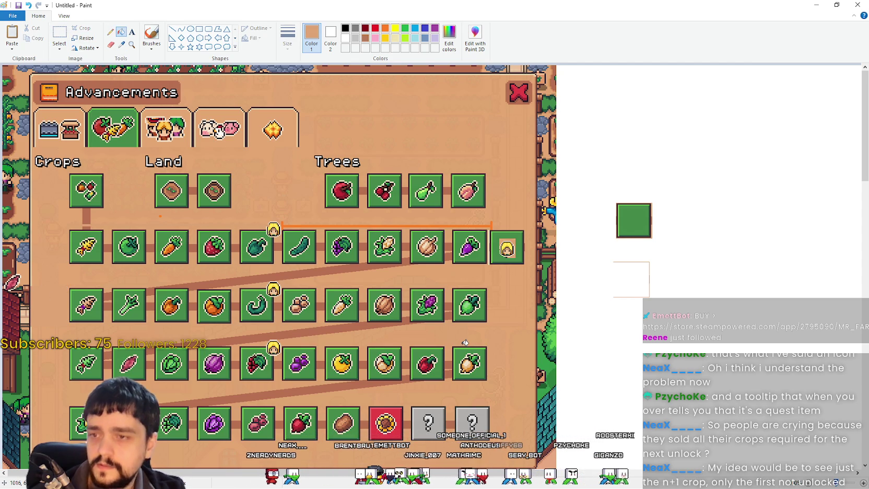
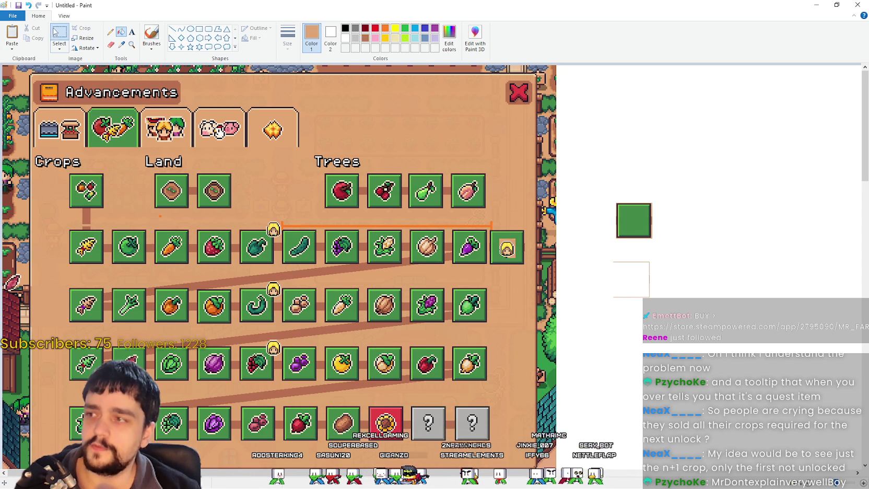
# Erase the faint outline to the right of the green square using a rectangular selection.
pyautogui.click(59, 37)
pyautogui.moveTo(596, 303); pyautogui.dragTo(690, 258)
pyautogui.press('Delete')
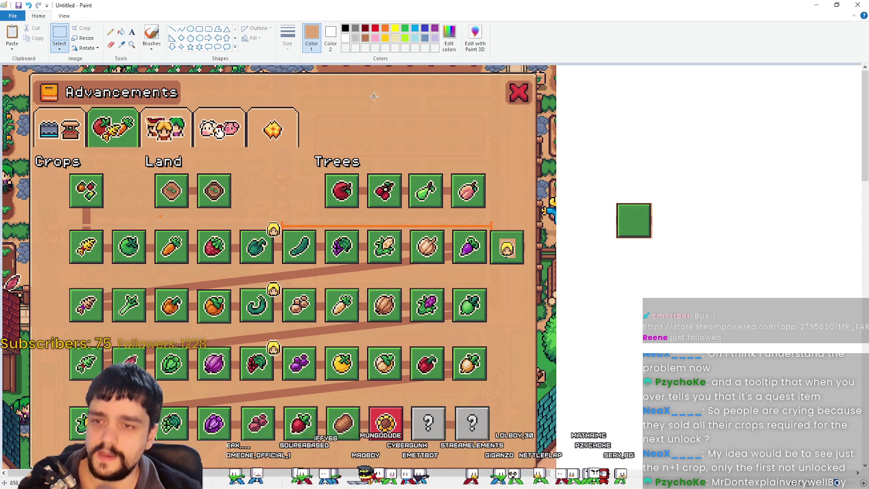
pyautogui.moveTo(680, 190); pyautogui.dragTo(646, 234)
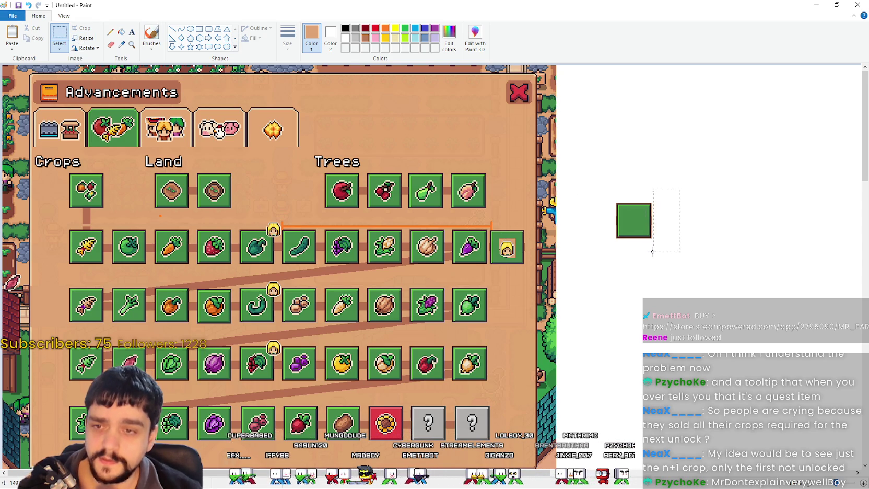
pyautogui.moveTo(669, 172)
pyautogui.mouseDown()
pyautogui.moveTo(642, 281)
pyautogui.moveTo(650, 274)
pyautogui.mouseUp()
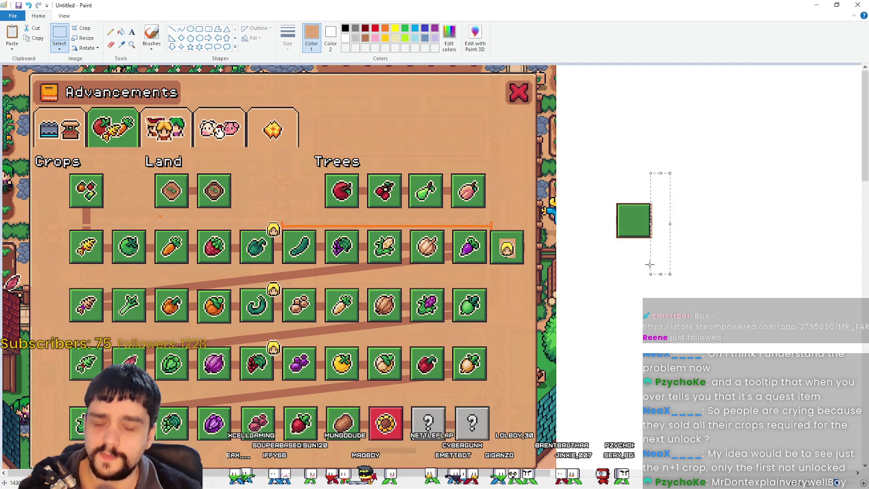
pyautogui.click(635, 270)
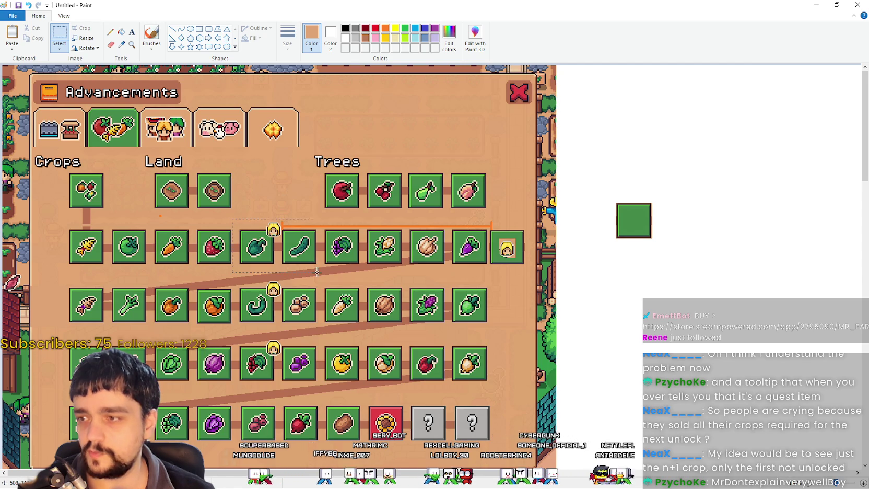
# Select the pepper tile and the first tiles of the second crop row, then deselect.
pyautogui.moveTo(286, 264); pyautogui.dragTo(282, 265)
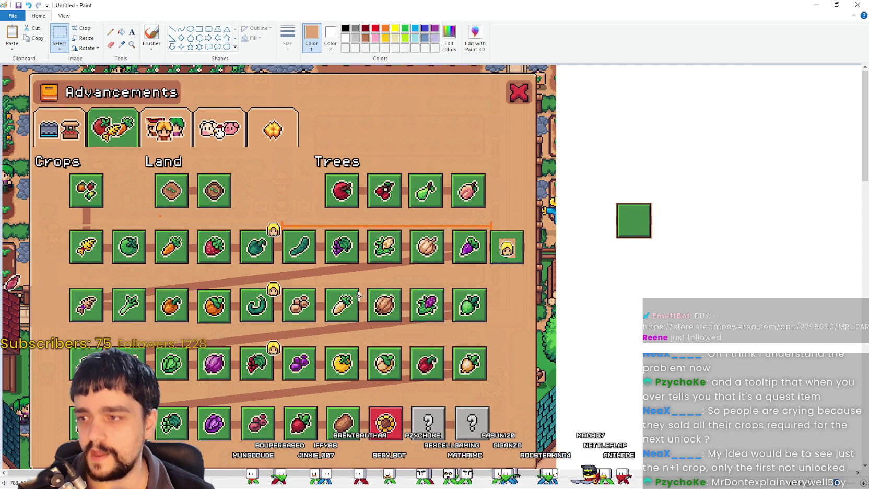
pyautogui.moveTo(281, 213); pyautogui.dragTo(57, 269)
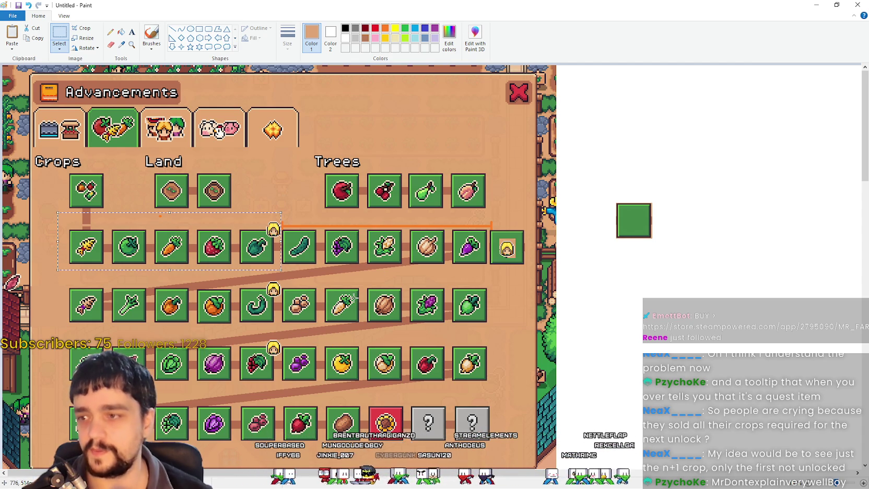
pyautogui.click(75, 271)
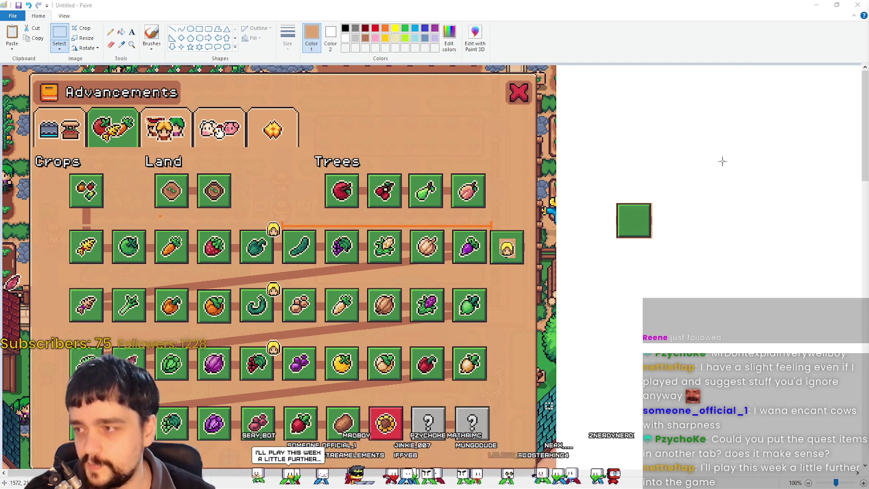
# Select part of the crops grid in Paint, then switch to the Mr. Farmboy game window.
pyautogui.moveTo(36, 220); pyautogui.dragTo(339, 280)
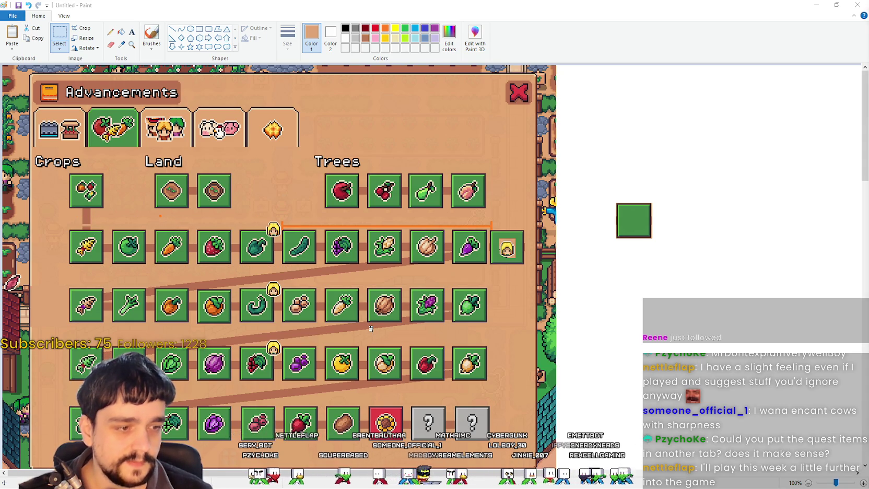
pyautogui.hotkey('alt', 'Tab')
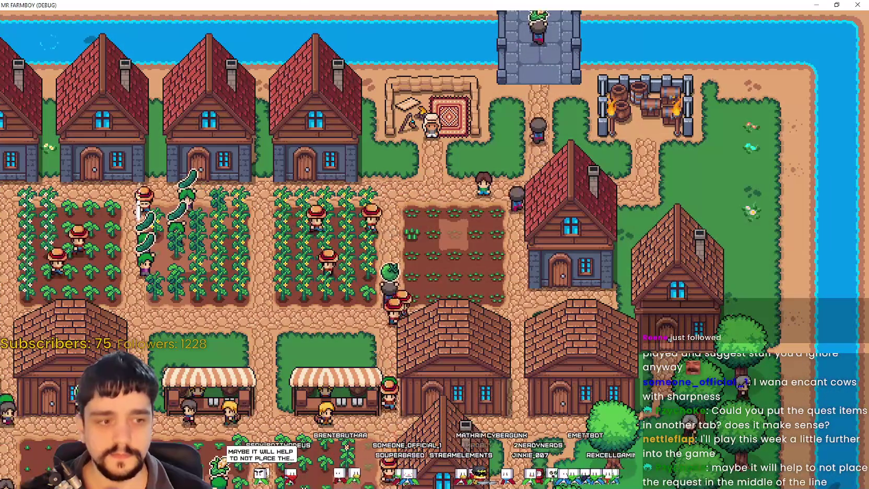
# Return to the game and view the Buildings and Land advancements.
pyautogui.hotkey('alt', 'Tab')
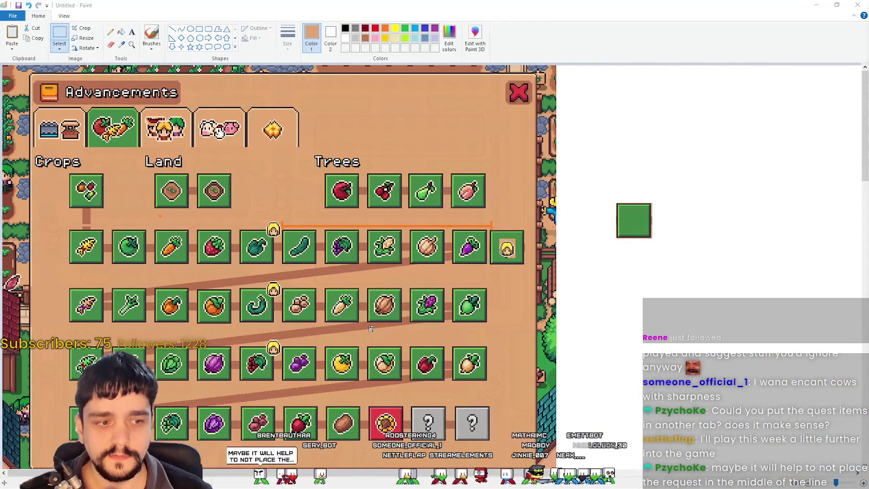
pyautogui.hotkey('alt', 'Tab')
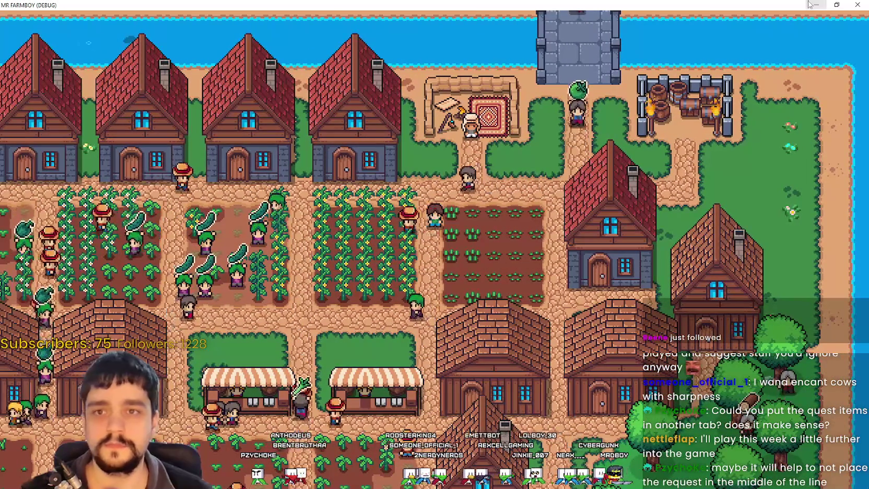
pyautogui.press('a')
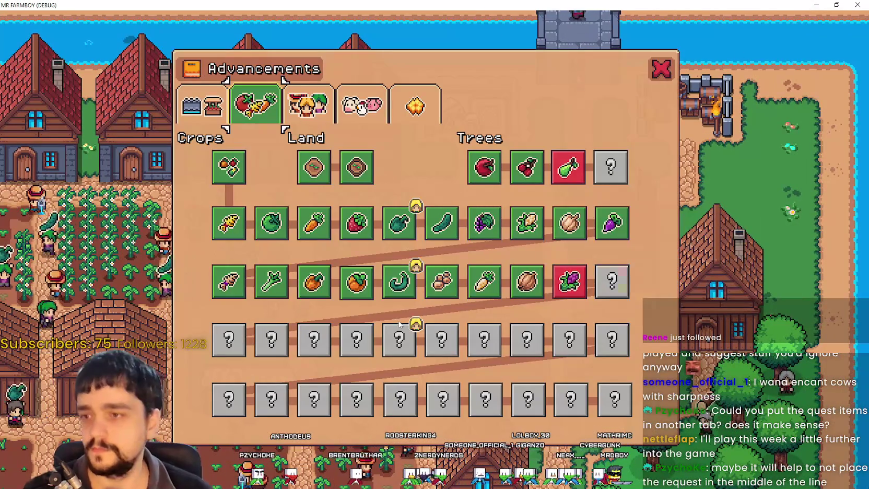
pyautogui.click(226, 108)
pyautogui.press('Escape')
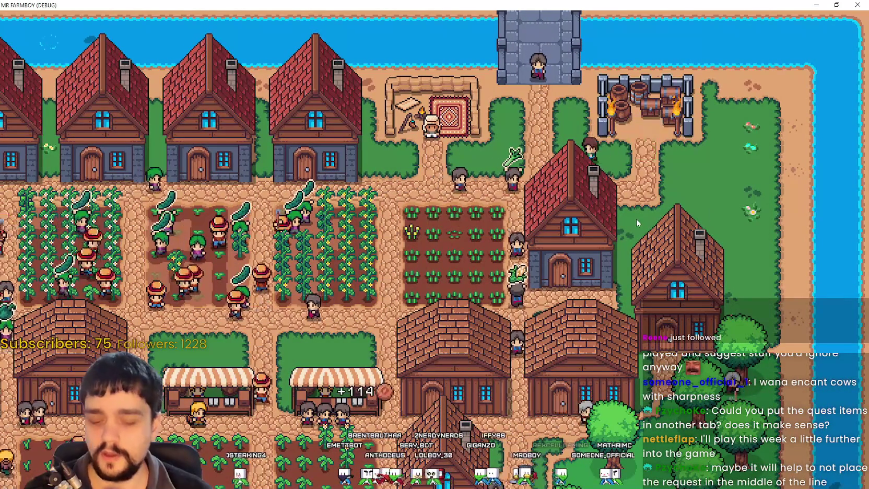
# Browse the Workers, Buildings and Crops advancement tabs, then pause the game.
pyautogui.press('a')
pyautogui.click(323, 123)
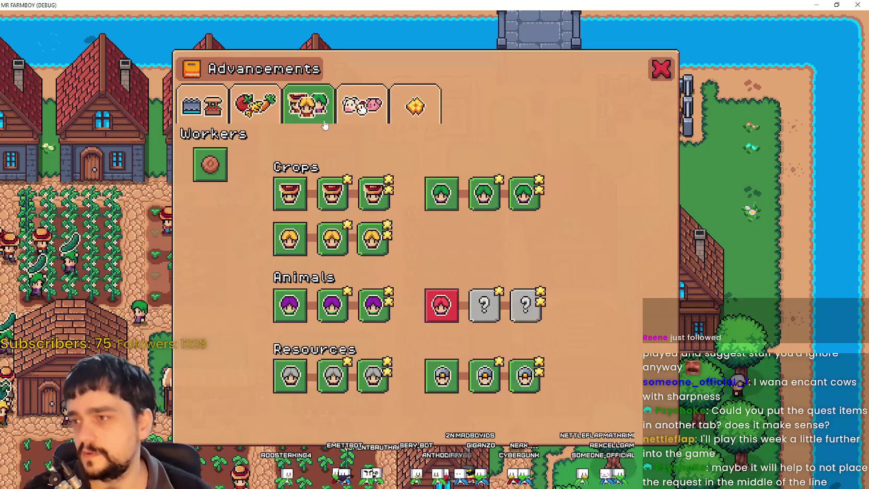
pyautogui.press('q')
pyautogui.press('q')
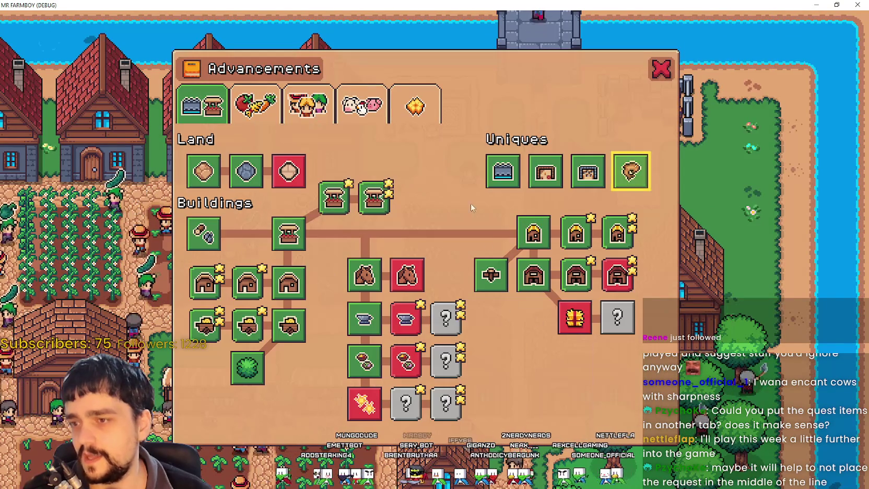
pyautogui.press('e')
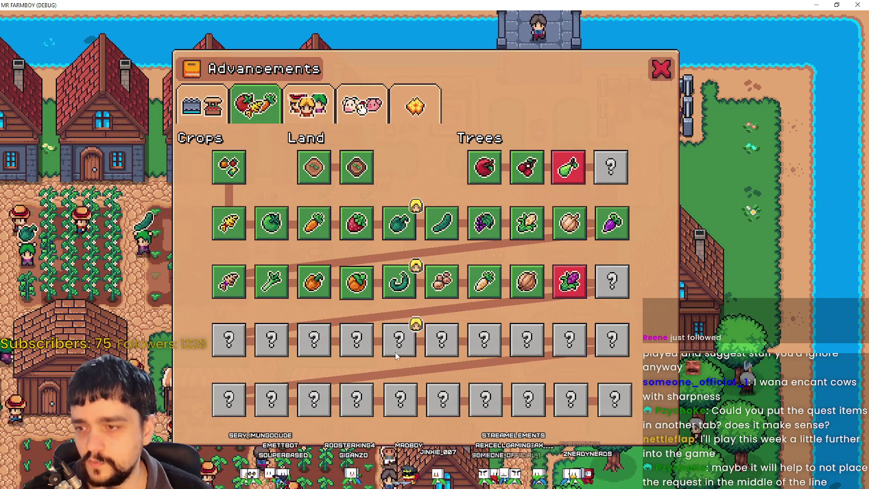
pyautogui.moveTo(399, 224)
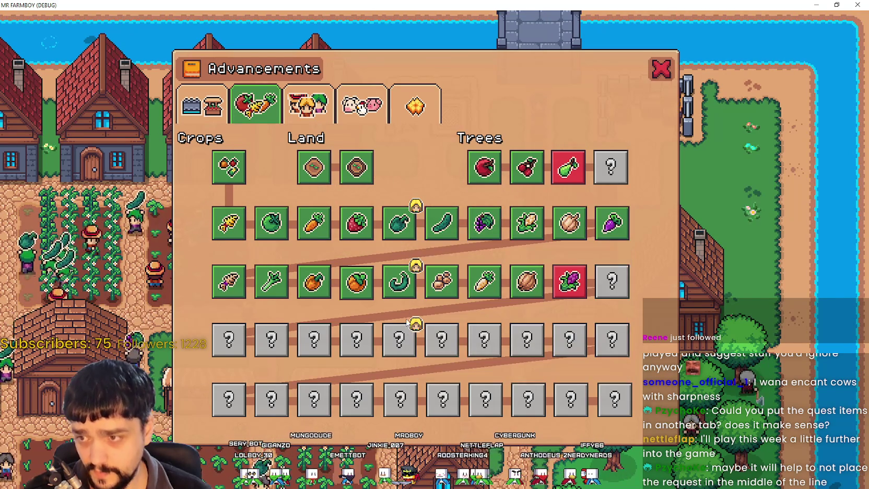
pyautogui.press('Escape')
pyautogui.press('Escape')
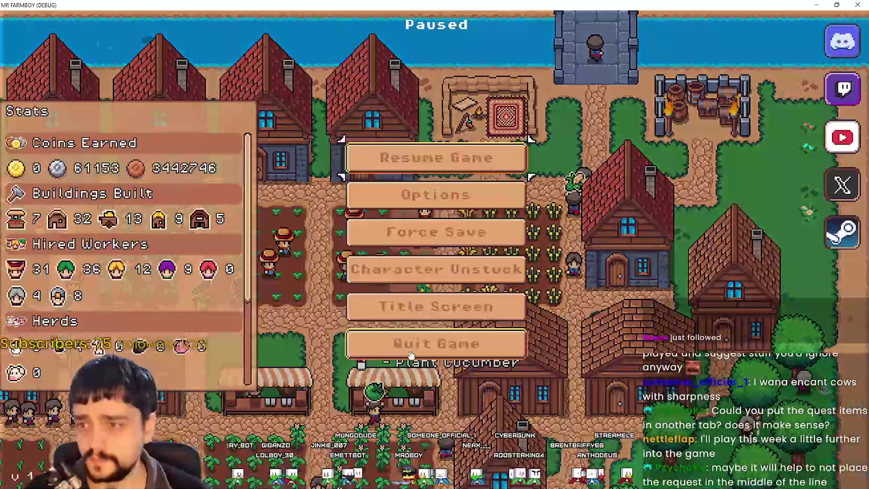
# Exit to the title screen, browse the save list and load the empty Save 4 slot.
pyautogui.click(471, 272)
pyautogui.click(459, 210)
pyautogui.scroll(-2, 471, 264)
pyautogui.scroll(2, 472, 263)
pyautogui.scroll(-4, 459, 263)
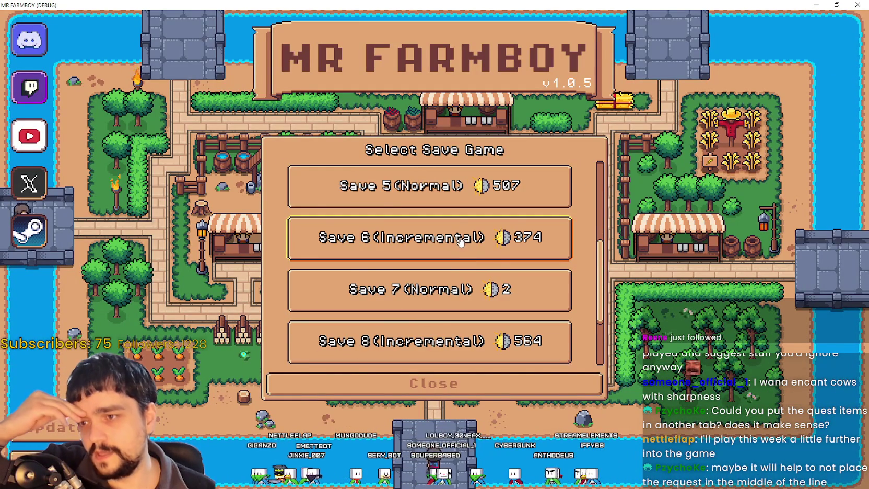
pyautogui.scroll(-2, 462, 261)
pyautogui.click(469, 290)
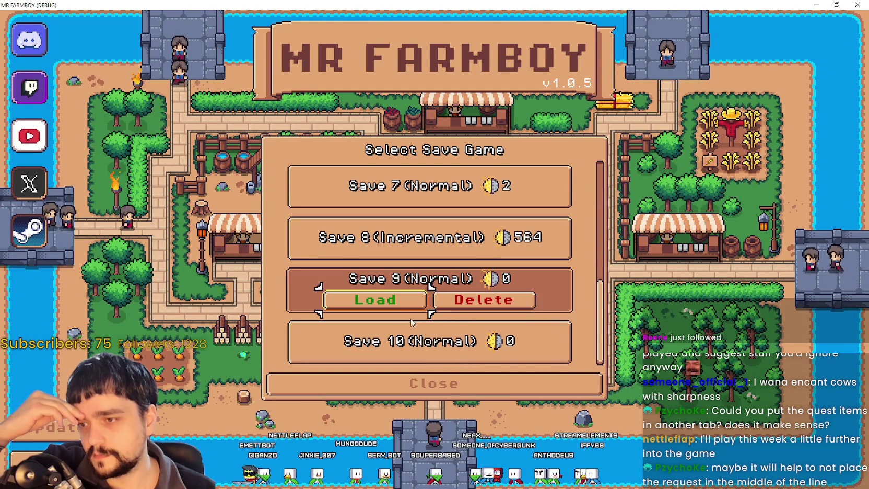
pyautogui.scroll(1, 462, 300)
pyautogui.scroll(4, 456, 312)
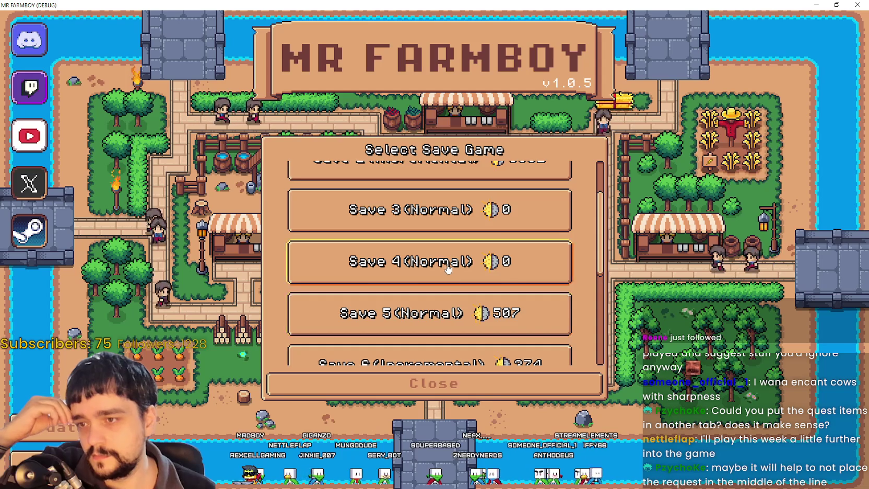
pyautogui.click(444, 256)
pyautogui.click(444, 309)
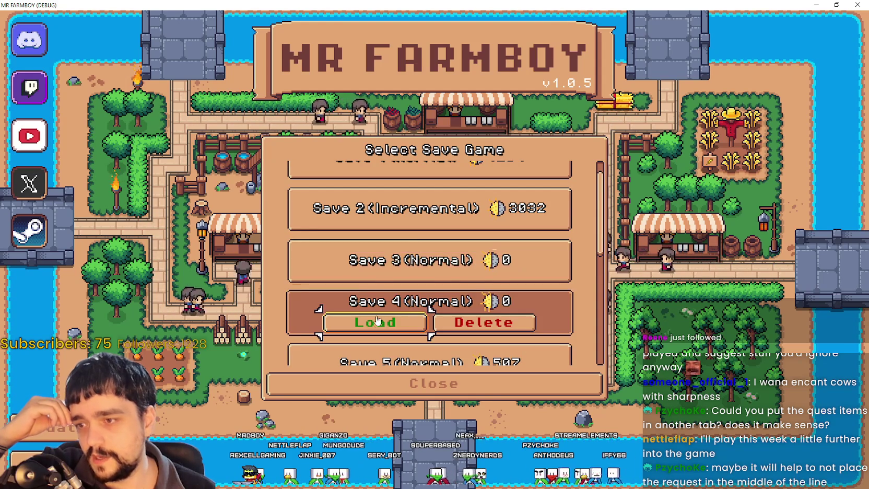
pyautogui.click(365, 322)
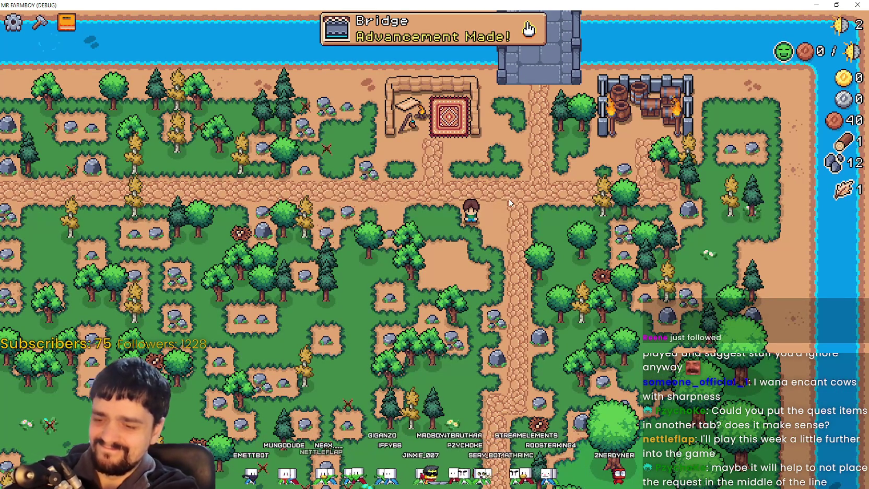
# Inspect the Crops advancement tree on the fresh save.
pyautogui.click(320, 48)
pyautogui.click(260, 115)
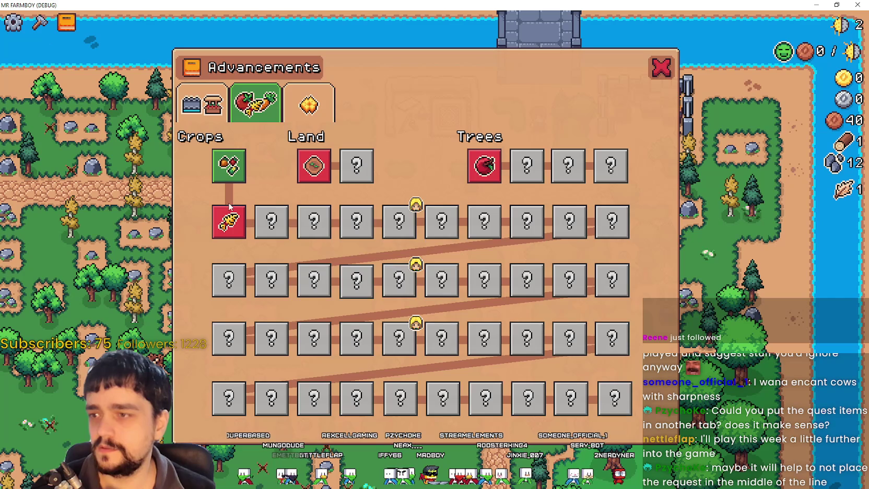
pyautogui.moveTo(222, 226)
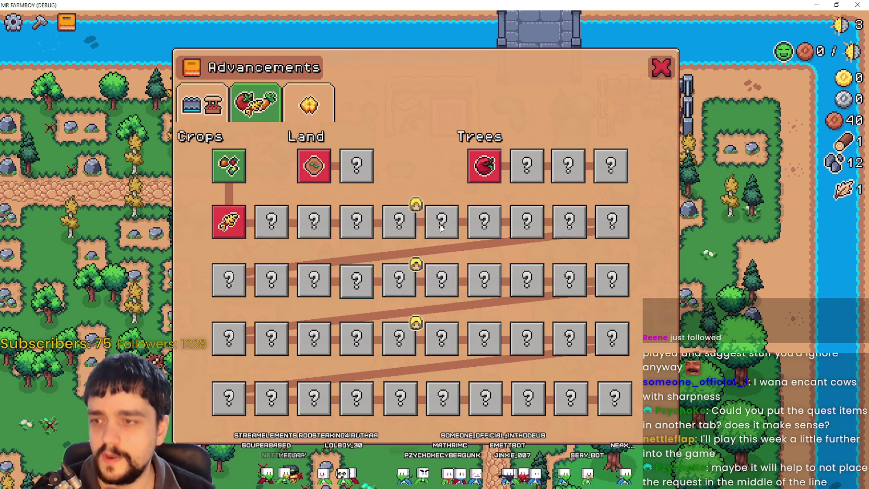
pyautogui.scroll(-3, 690, 238)
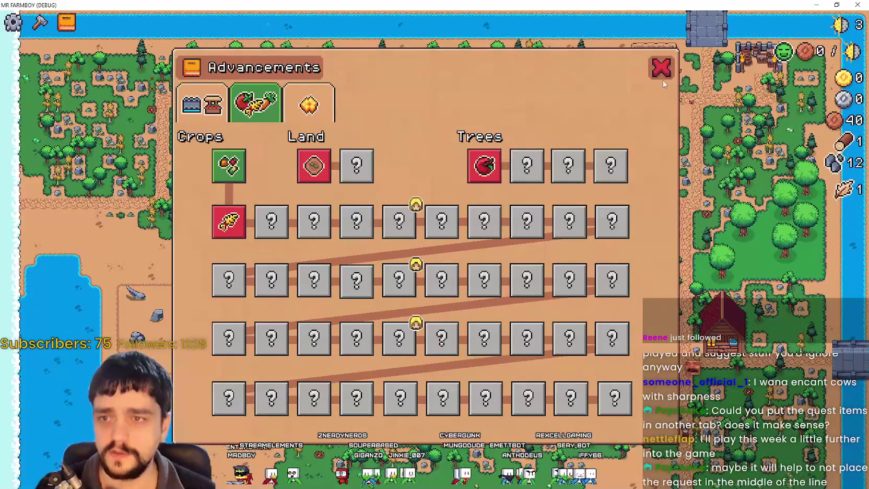
pyautogui.click(661, 74)
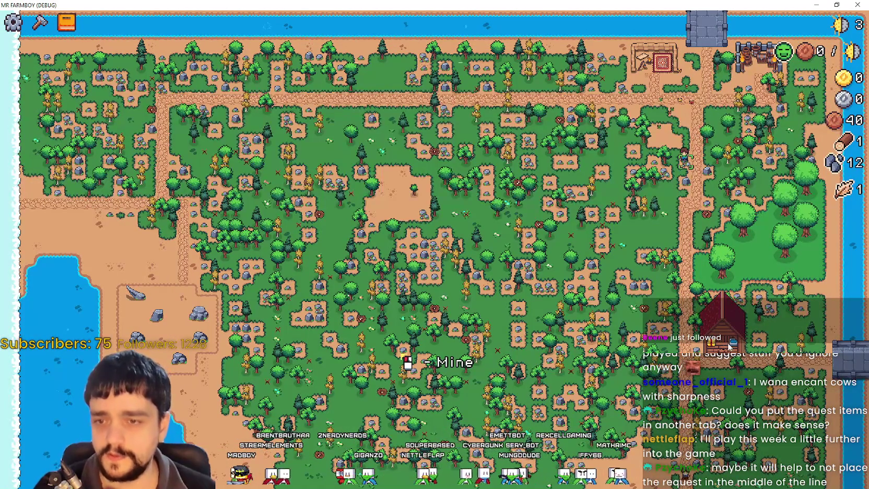
pyautogui.scroll(3, 564, 354)
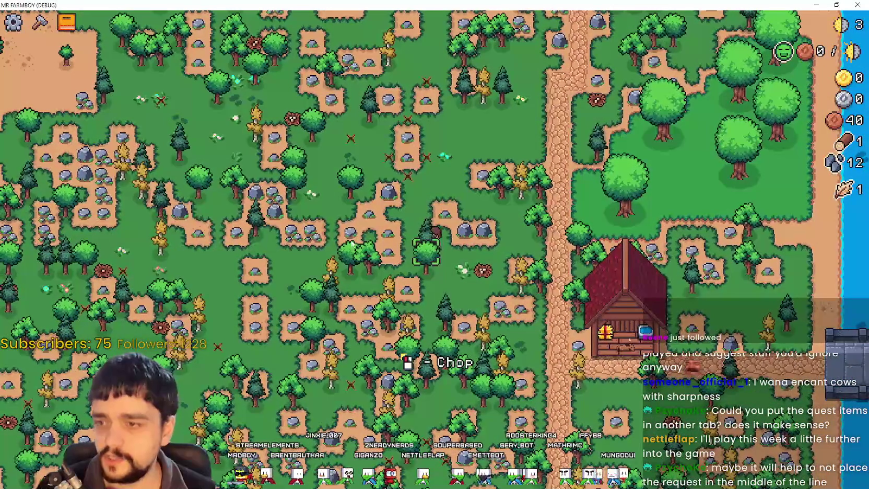
pyautogui.press('Tab')
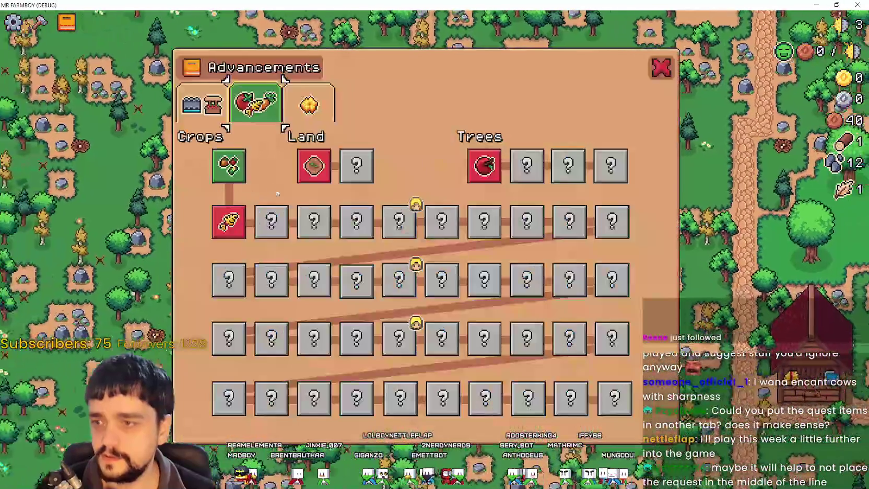
pyautogui.press('Escape')
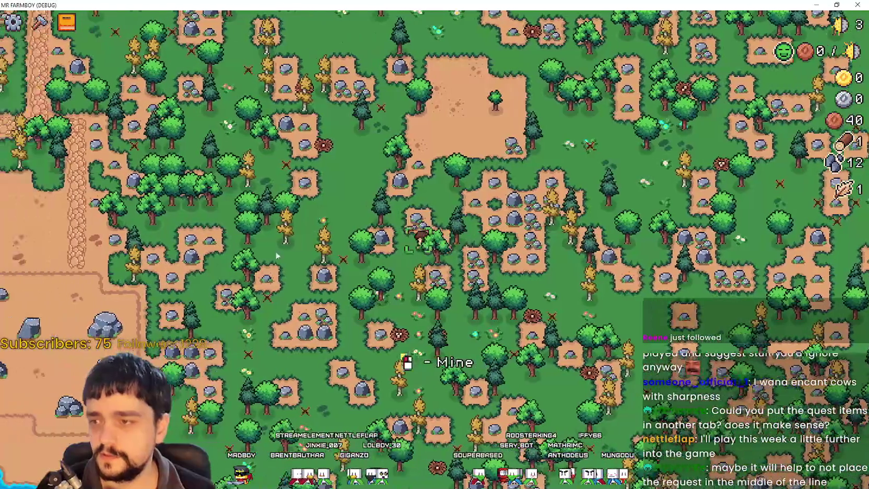
# Walk the farmer right toward the farmhouse and recheck the Advancements panel.
pyautogui.press('d')
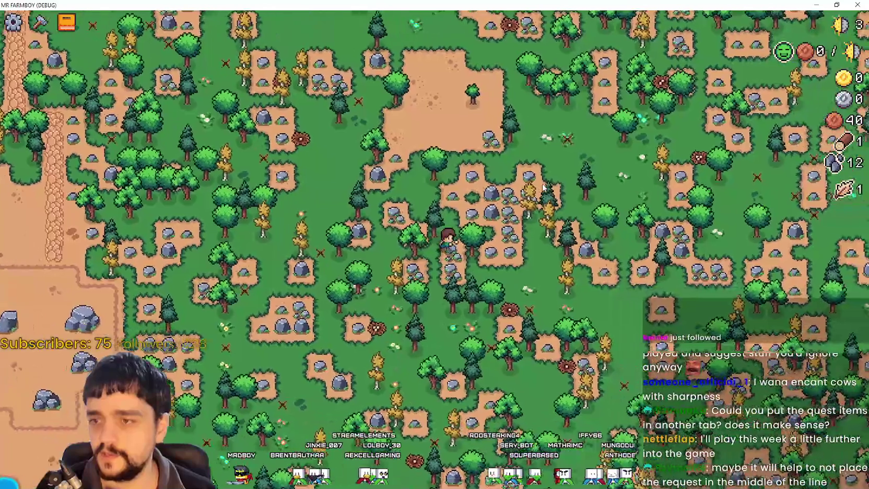
pyautogui.press('s')
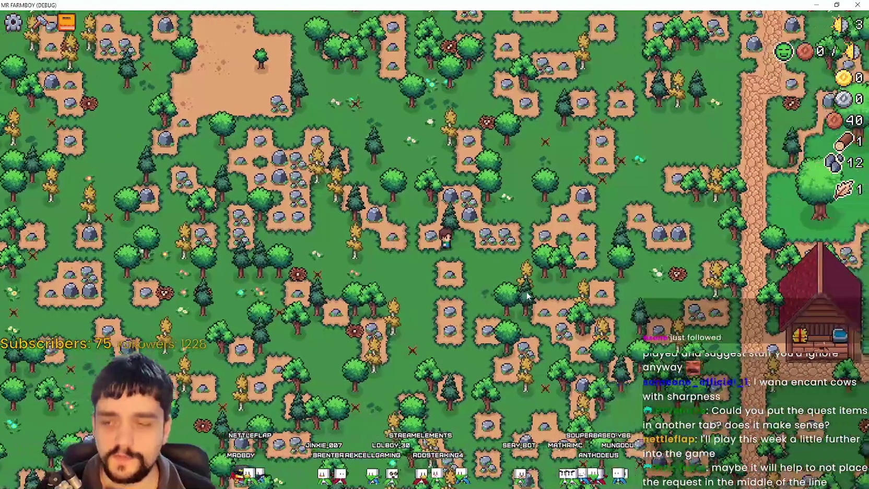
pyautogui.press('w')
pyautogui.press('Tab')
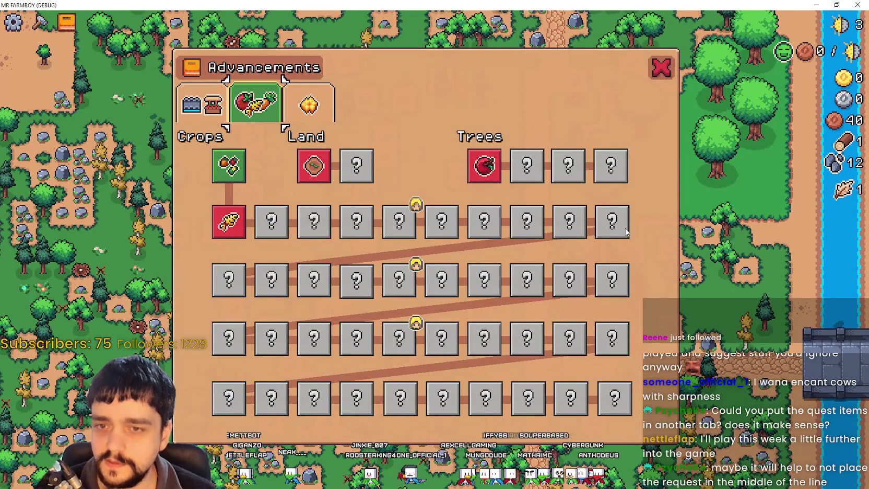
pyautogui.press('Tab')
# Walk the farmer north along the dirt path to the workbench.
pyautogui.press('s')
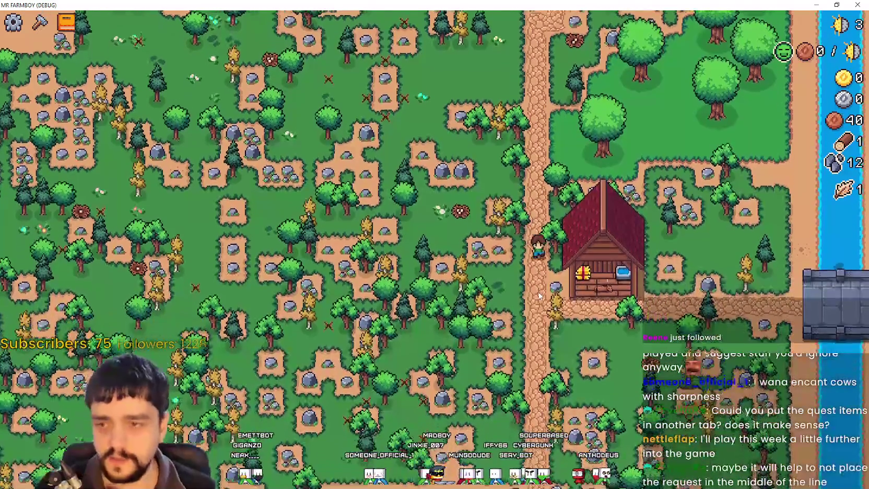
pyautogui.press('w')
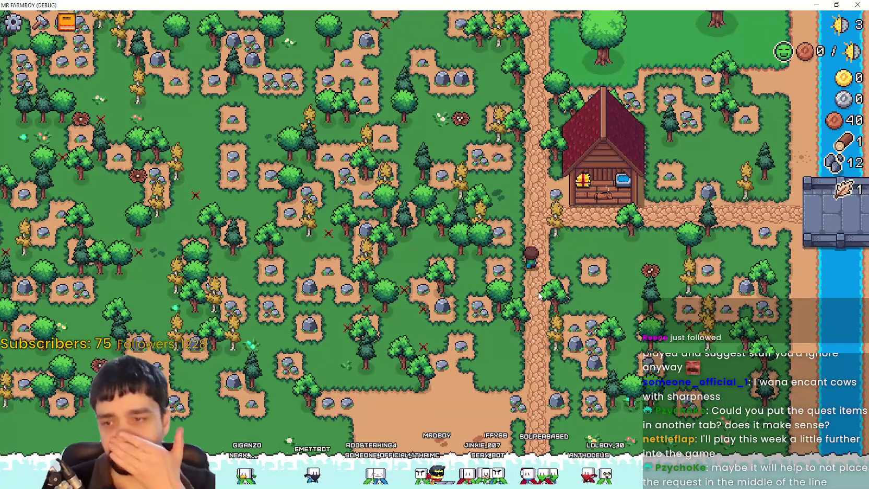
pyautogui.press('w')
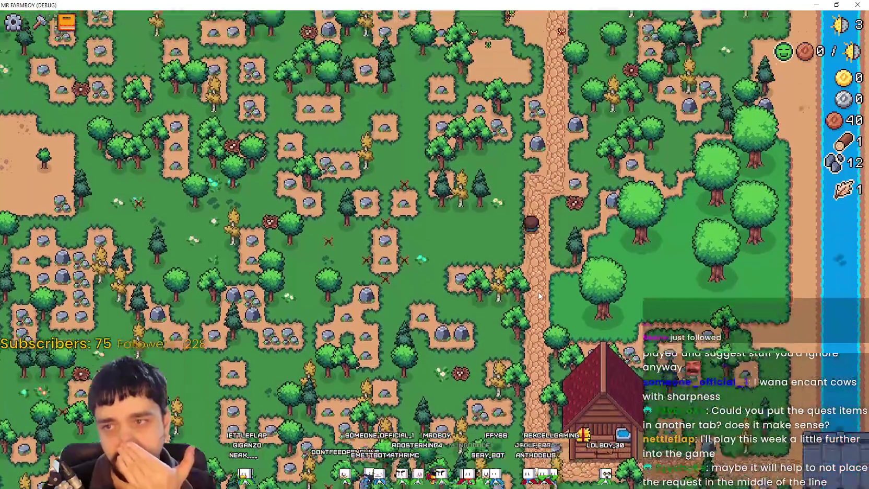
pyautogui.press('w')
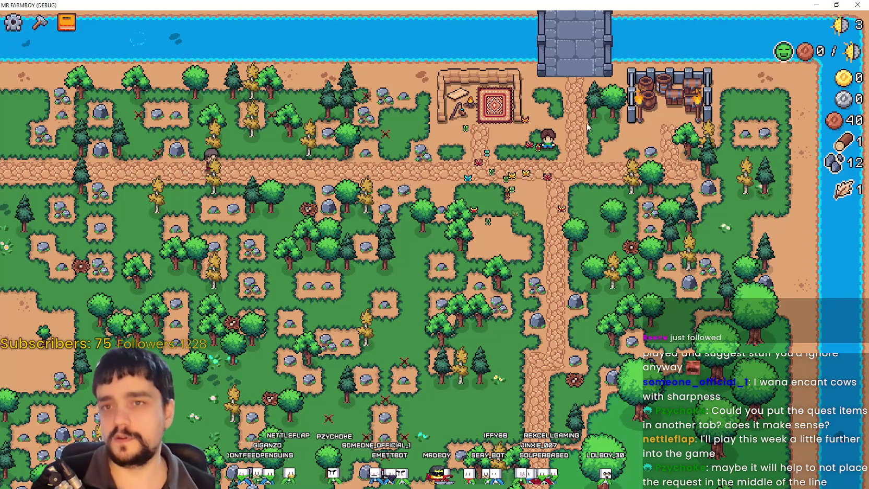
pyautogui.press('Tab')
pyautogui.press('Escape')
pyautogui.press('Escape')
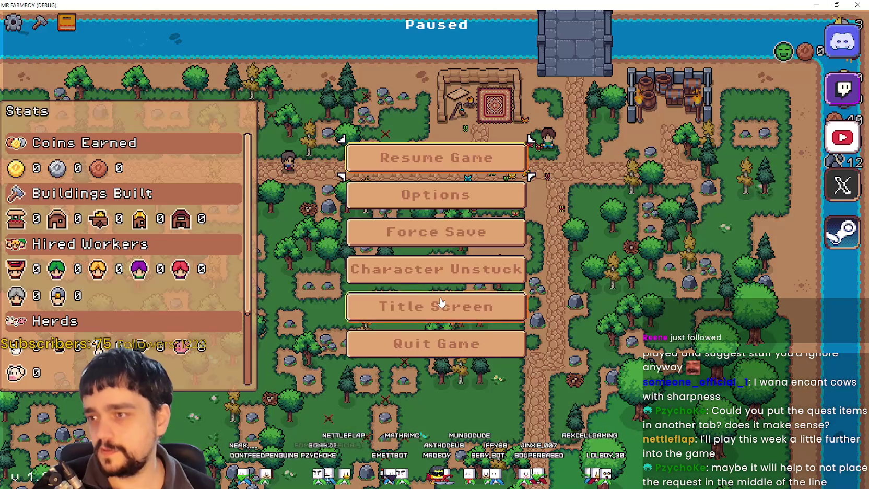
# Return to the title screen and delete Save 4 from the save list.
pyautogui.click(499, 306)
pyautogui.click(449, 210)
pyautogui.scroll(-3, 455, 283)
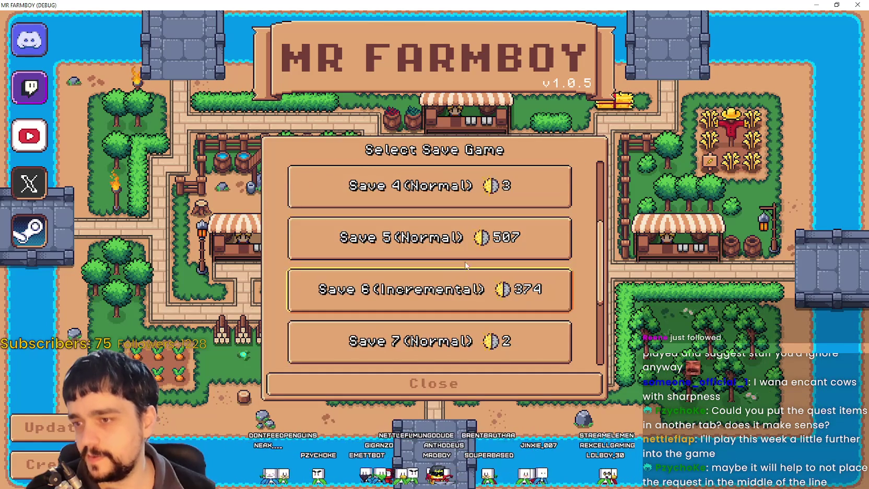
pyautogui.scroll(1, 465, 263)
pyautogui.click(467, 246)
pyautogui.click(466, 250)
pyautogui.click(375, 281)
# Load the developed farm save from Save 3 and mount the farmer on the horse.
pyautogui.scroll(1, 398, 232)
pyautogui.click(398, 230)
pyautogui.click(397, 231)
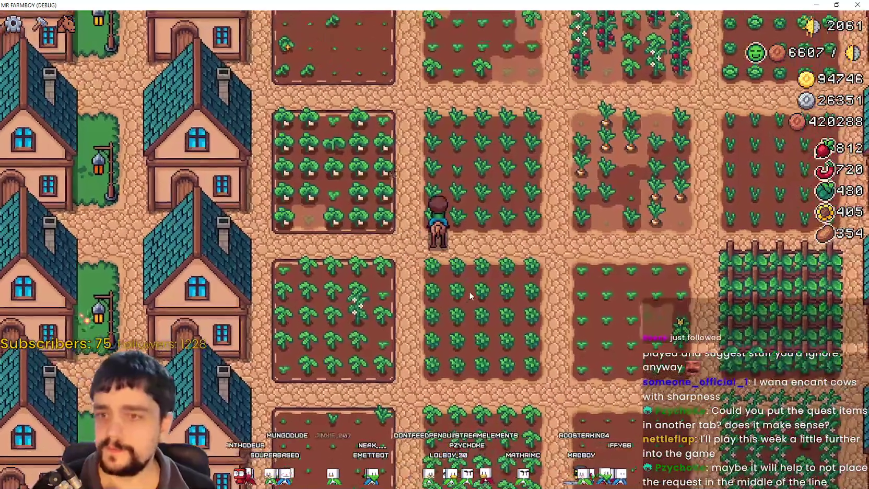
pyautogui.press('h')
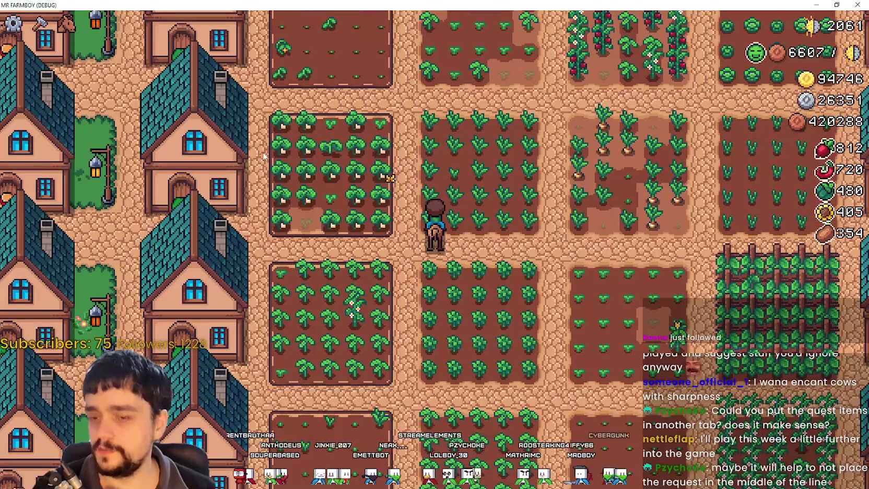
pyautogui.scroll(-5, 265, 156)
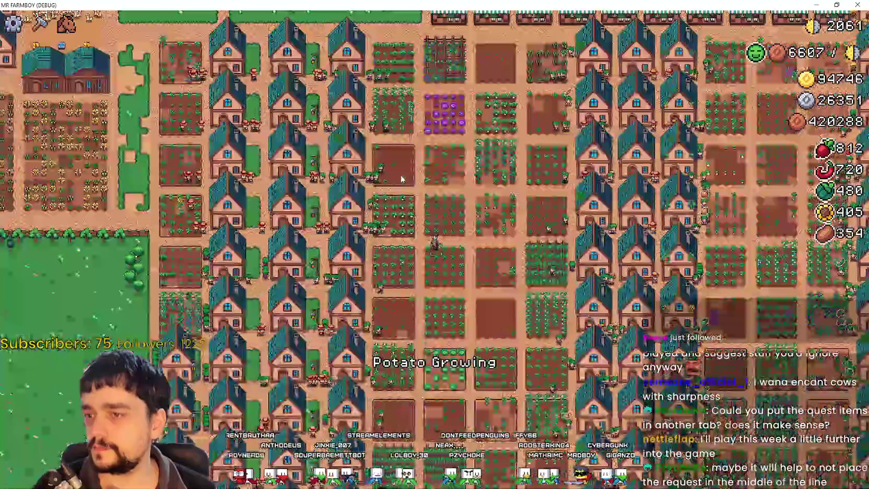
pyautogui.scroll(-2, 401, 178)
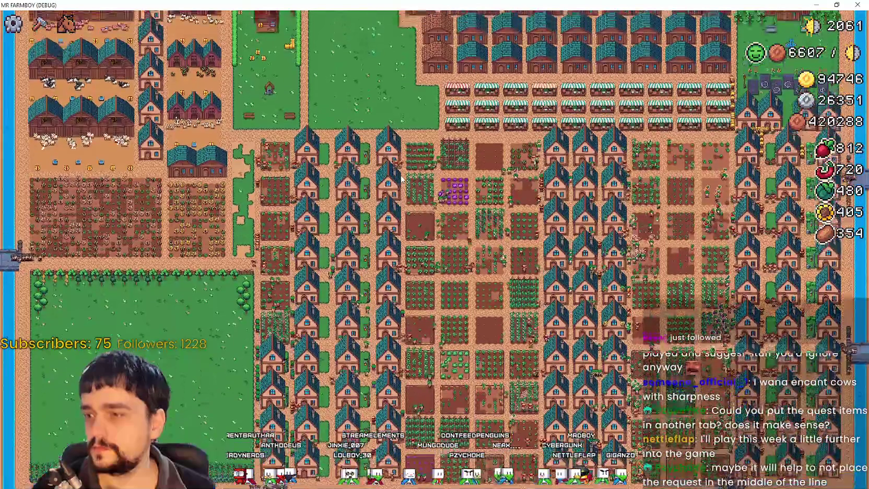
# Ride north over the crop plots and pan across the farm's houses and fields.
pyautogui.press('w')
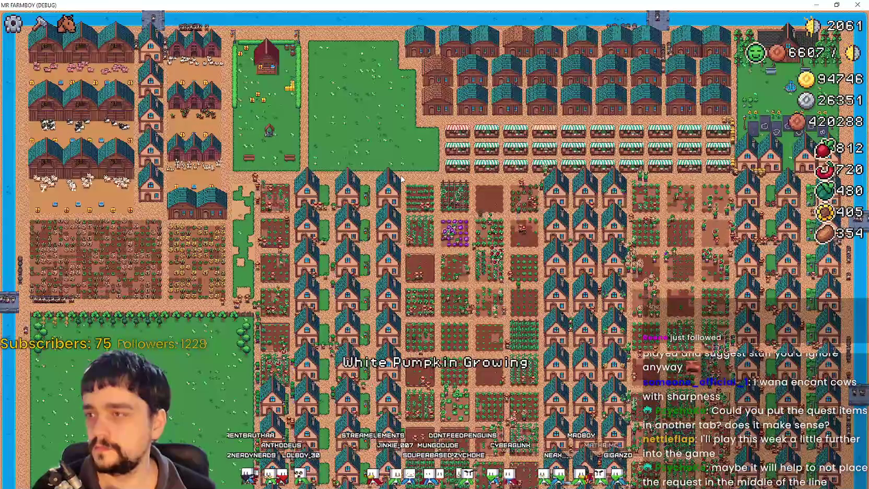
pyautogui.scroll(3, 401, 179)
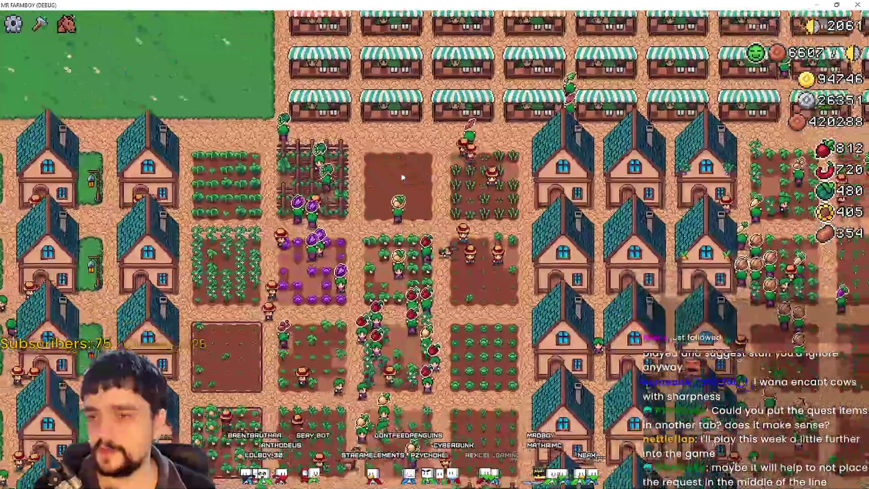
pyautogui.press('d')
pyautogui.press('w')
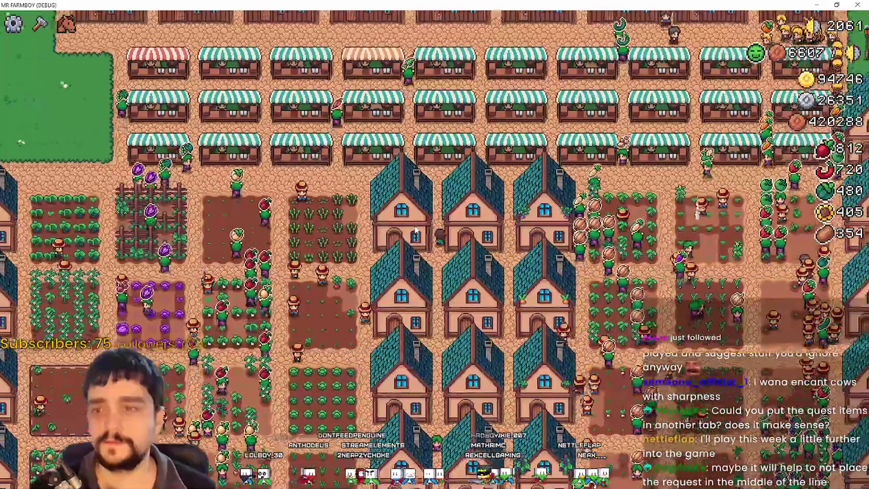
pyautogui.press('w')
pyautogui.press('d')
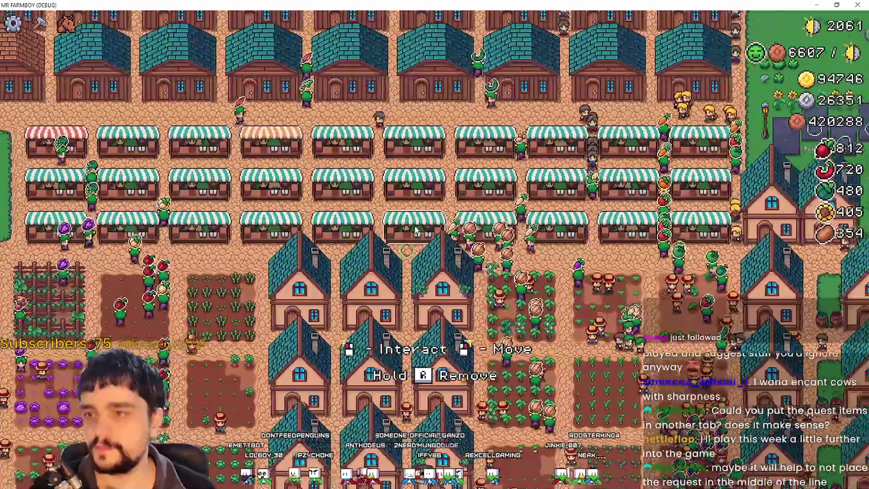
pyautogui.press('d')
pyautogui.press('s')
pyautogui.press('d')
pyautogui.press('s')
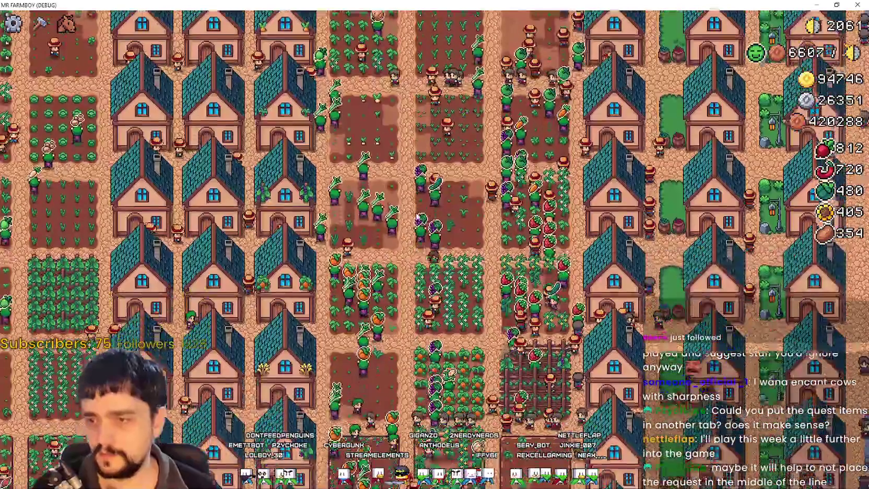
# Zoom around the farm, then pause to show Stats with 124834 coins earned.
pyautogui.scroll(5, 597, 322)
pyautogui.scroll(-8, 597, 322)
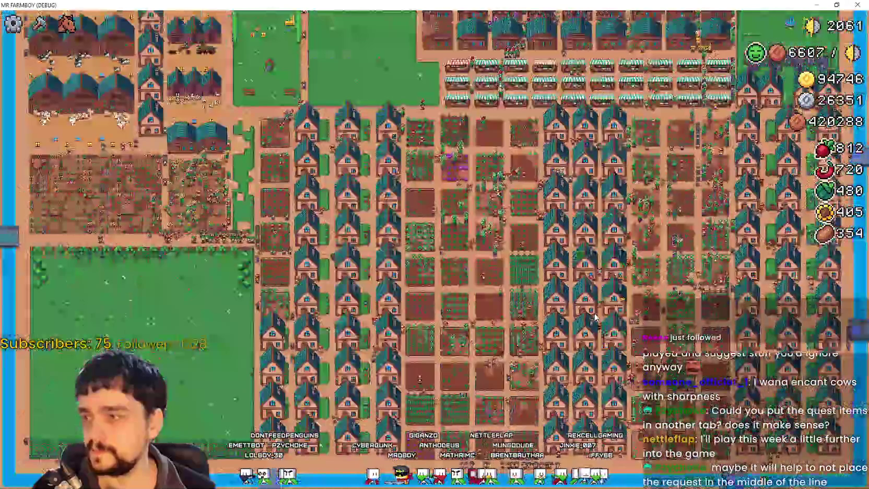
pyautogui.scroll(5, 559, 301)
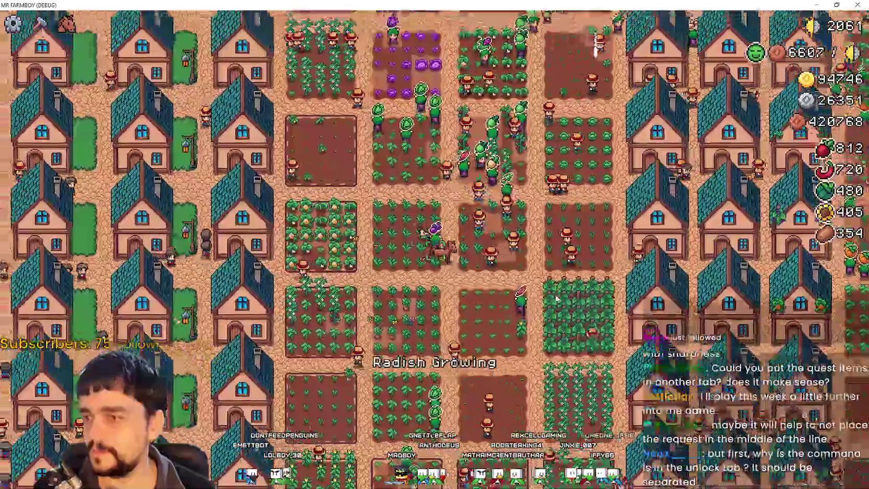
pyautogui.scroll(-5, 556, 299)
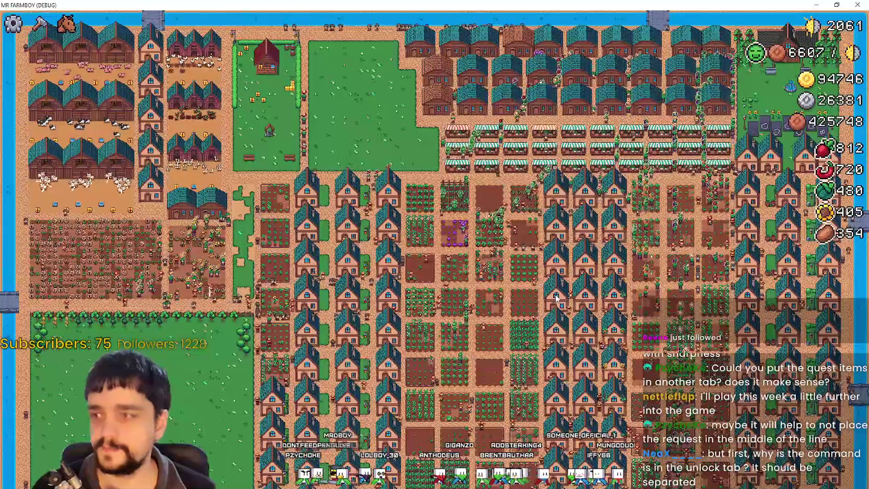
pyautogui.scroll(5, 557, 299)
pyautogui.press('Escape')
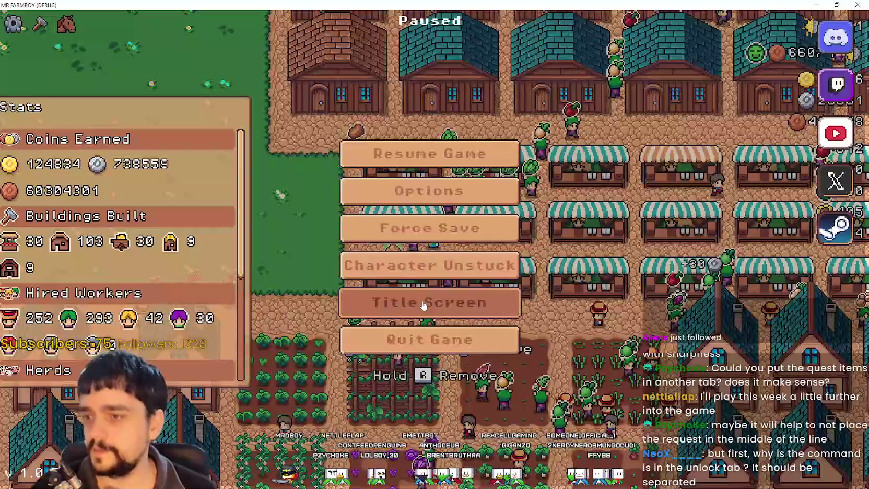
# Return to the title screen and load the empty Save 9.
pyautogui.press('Return')
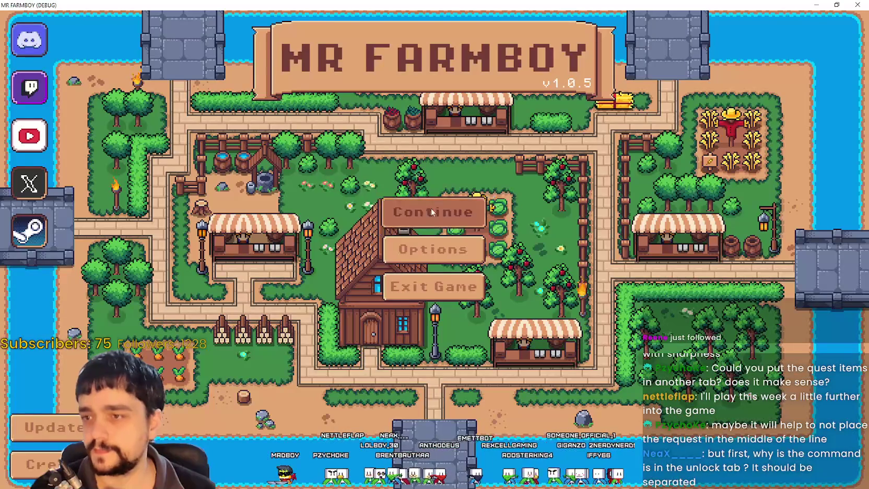
pyautogui.click(432, 208)
pyautogui.scroll(-2, 470, 298)
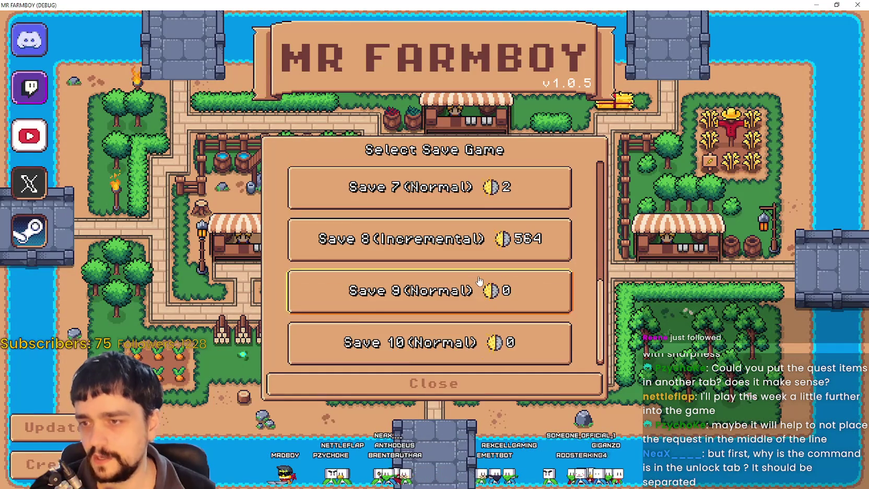
pyautogui.click(350, 287)
pyautogui.click(361, 302)
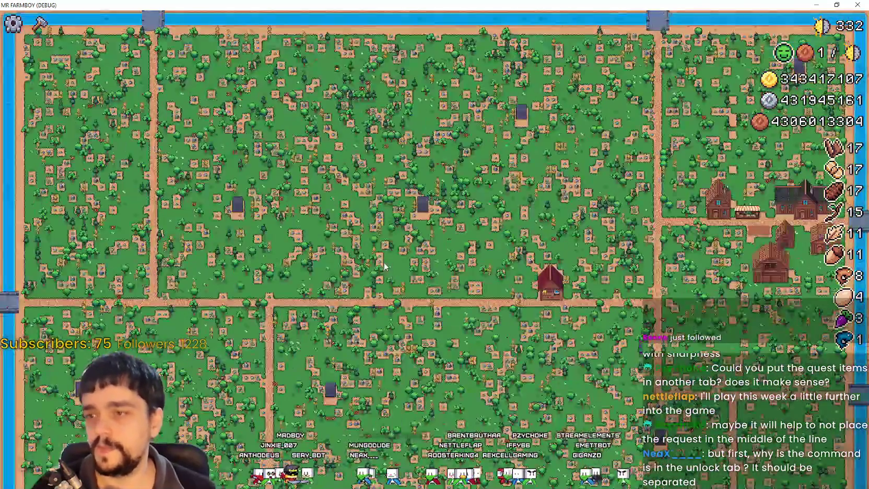
# Pause, exit to the title screen and load Save 10 (Normal).
pyautogui.press('Escape')
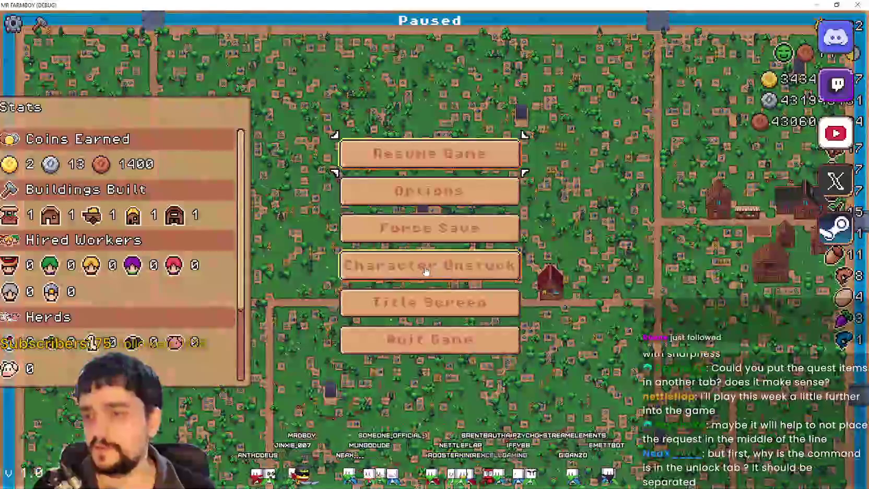
pyautogui.click(450, 300)
pyautogui.click(441, 211)
pyautogui.scroll(-2, 543, 274)
pyautogui.scroll(-1, 532, 294)
pyautogui.scroll(-3, 523, 319)
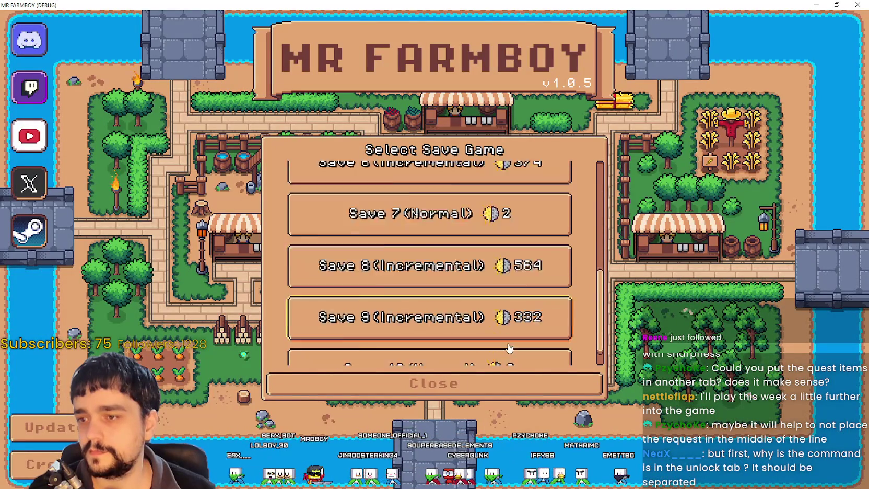
pyautogui.click(360, 355)
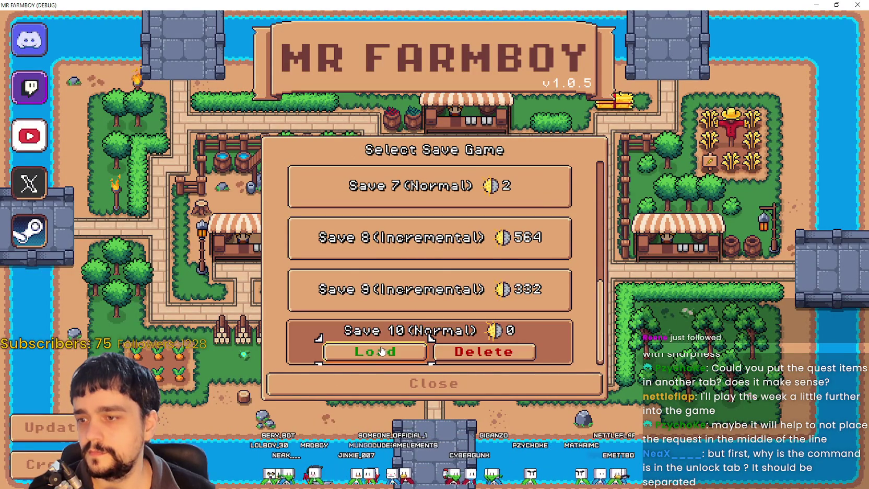
pyautogui.click(374, 351)
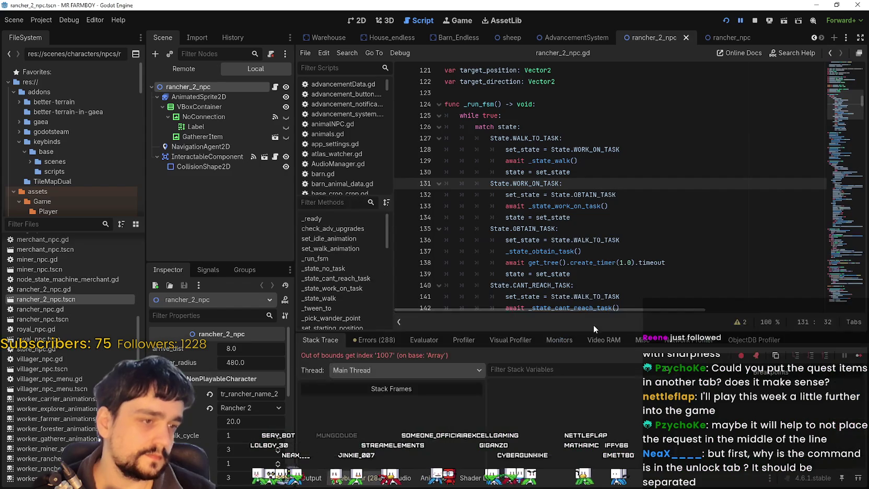
# Scroll to the top of preload_manager.gd and resume past the out-of-bounds index '1007' error.
pyautogui.scroll(1, 592, 276)
pyautogui.scroll(2, 593, 276)
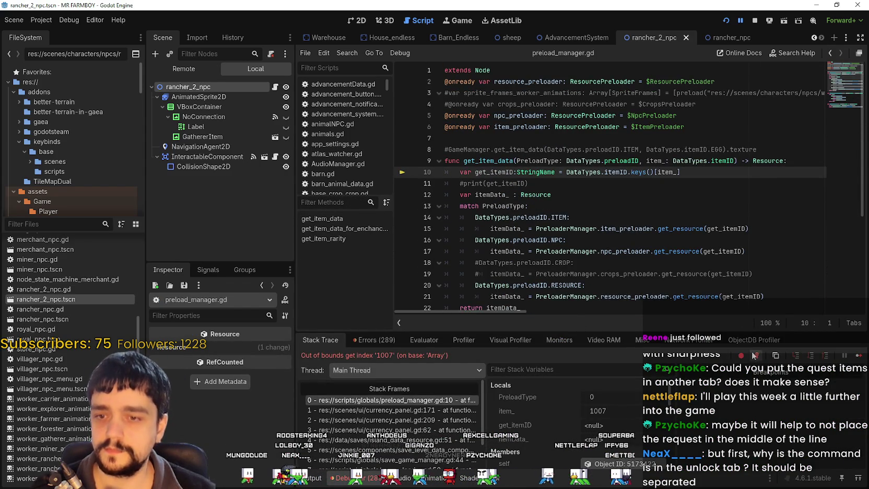
pyautogui.click(857, 358)
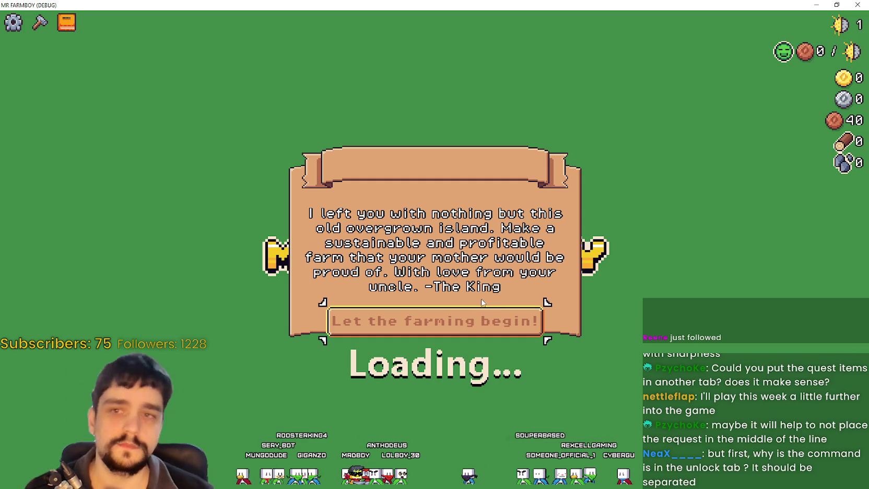
# Dismiss the King's letter, zoom the map and glance at the advancements overview.
pyautogui.click(463, 320)
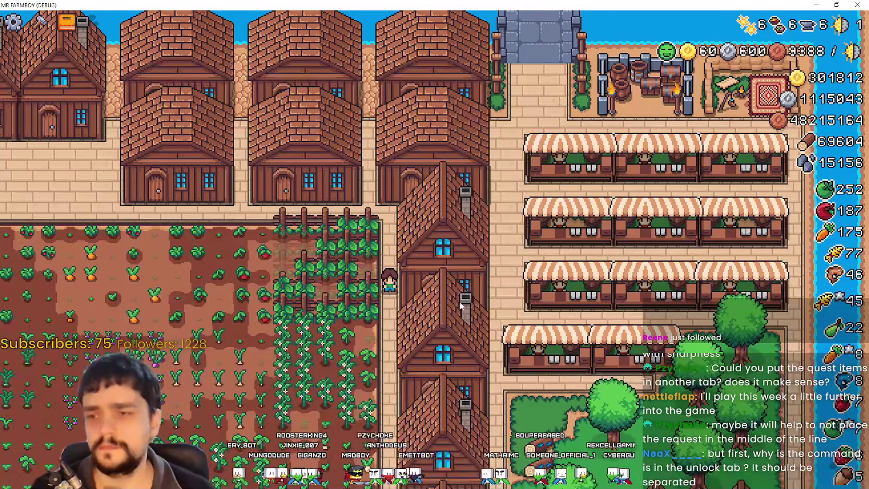
pyautogui.scroll(-3, 468, 272)
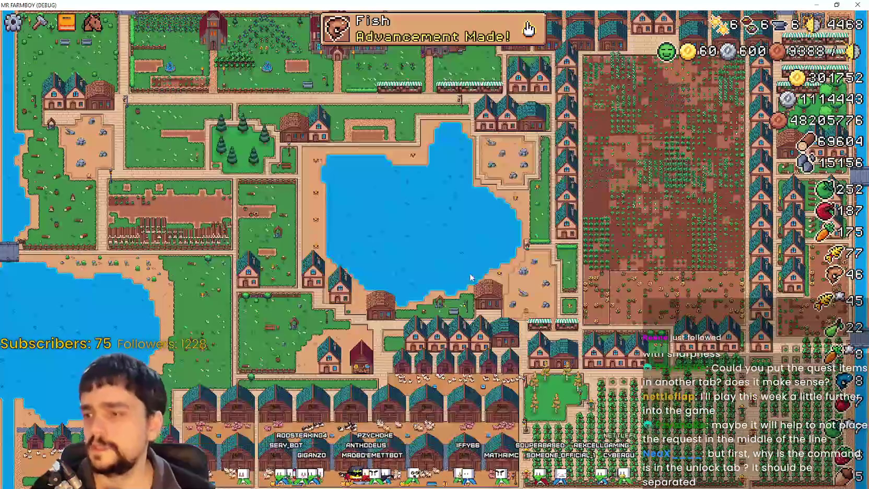
pyautogui.press('Tab')
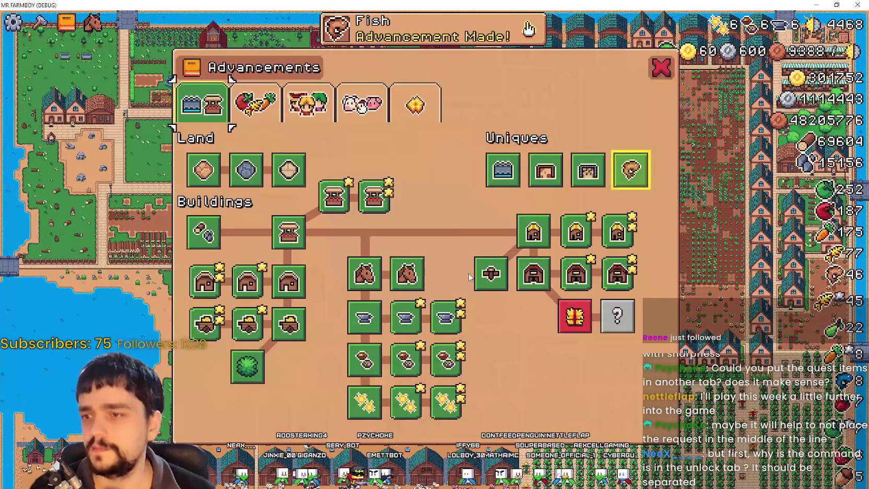
pyautogui.press('Escape')
pyautogui.scroll(5, 542, 284)
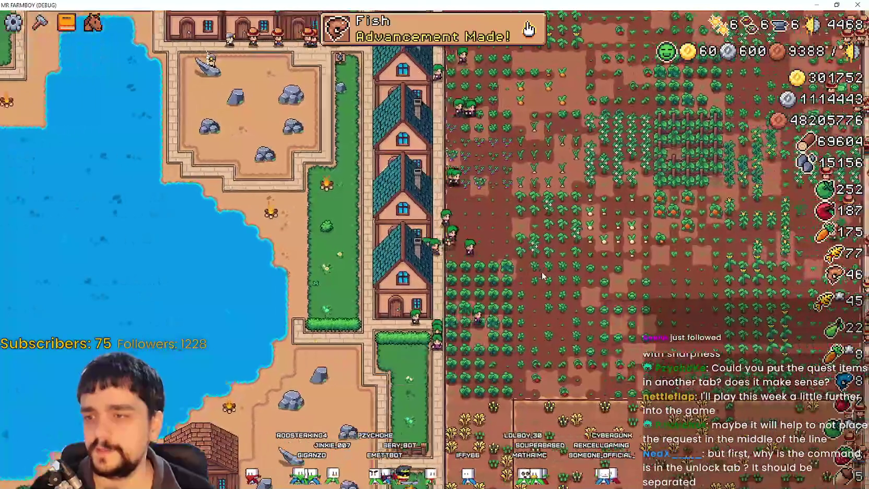
# Browse the Crops and Workers advancements, then pause and exit to the title screen.
pyautogui.press('Tab')
pyautogui.click(255, 103)
pyautogui.click(312, 118)
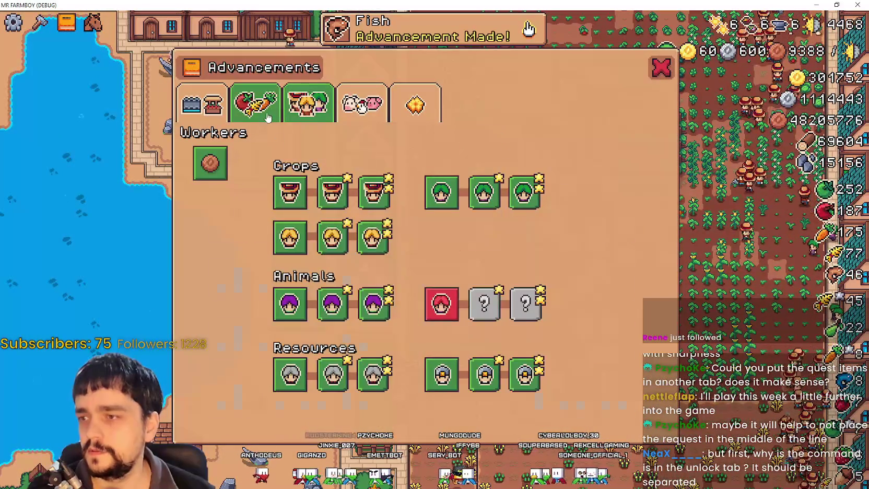
pyautogui.click(255, 104)
pyautogui.moveTo(431, 220)
pyautogui.press('Escape')
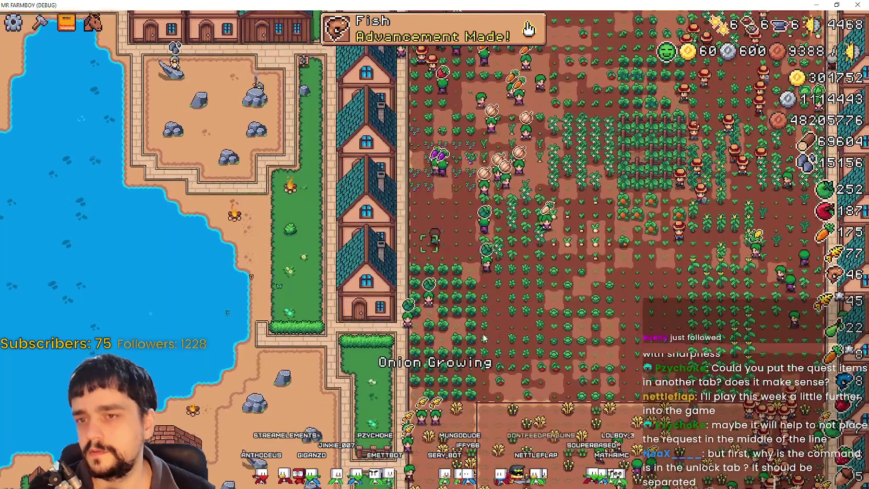
pyautogui.press('Escape')
pyautogui.click(448, 314)
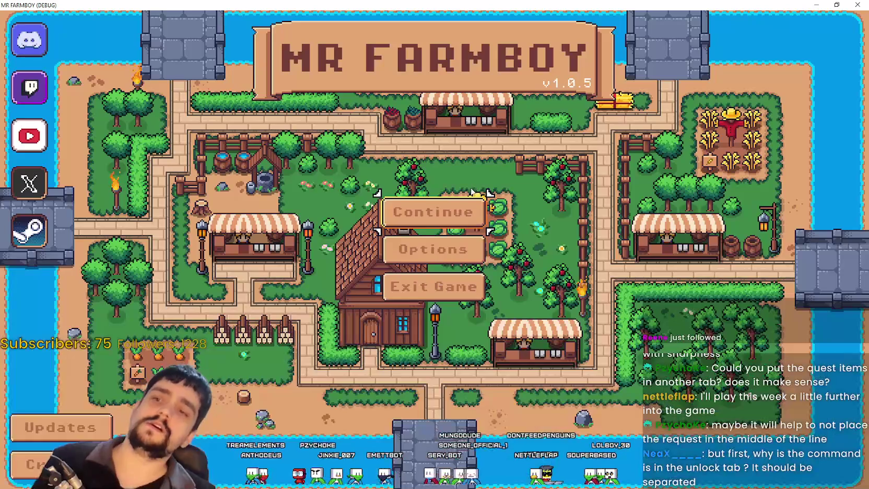
# Delete the Save 7 savefile from the save list.
pyautogui.click(457, 212)
pyautogui.scroll(-6, 459, 271)
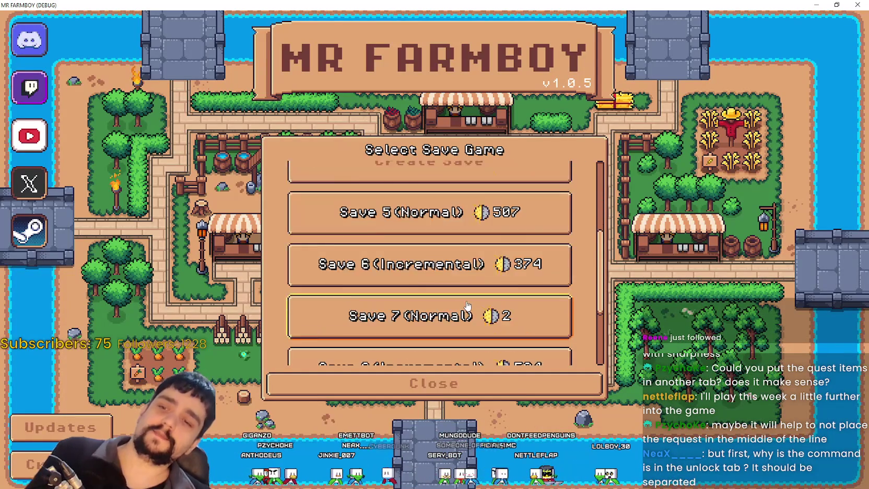
pyautogui.scroll(8, 478, 341)
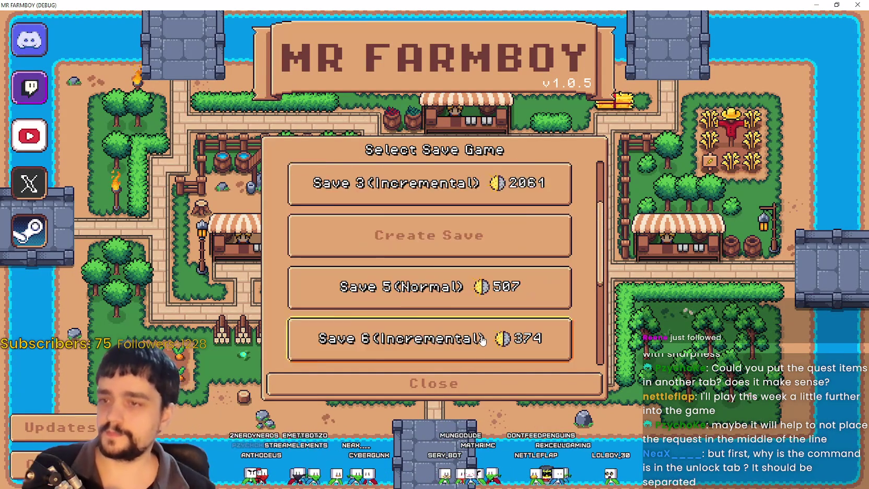
pyautogui.scroll(-5, 480, 342)
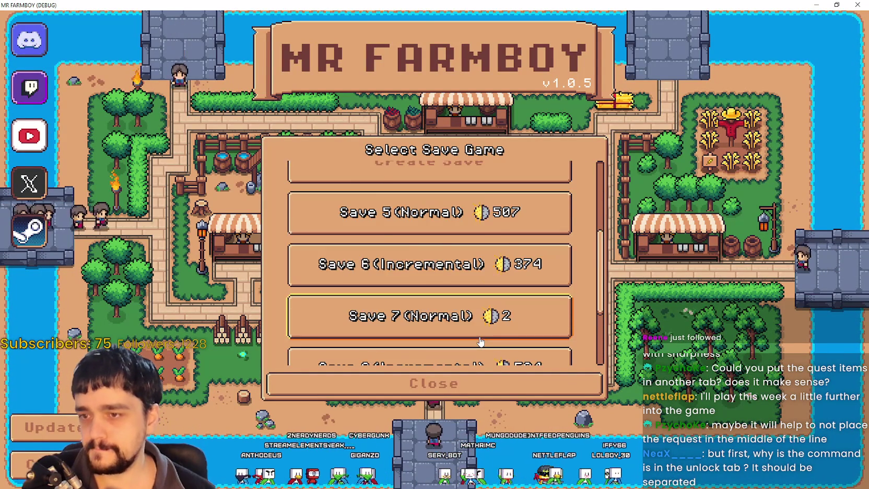
pyautogui.click(470, 240)
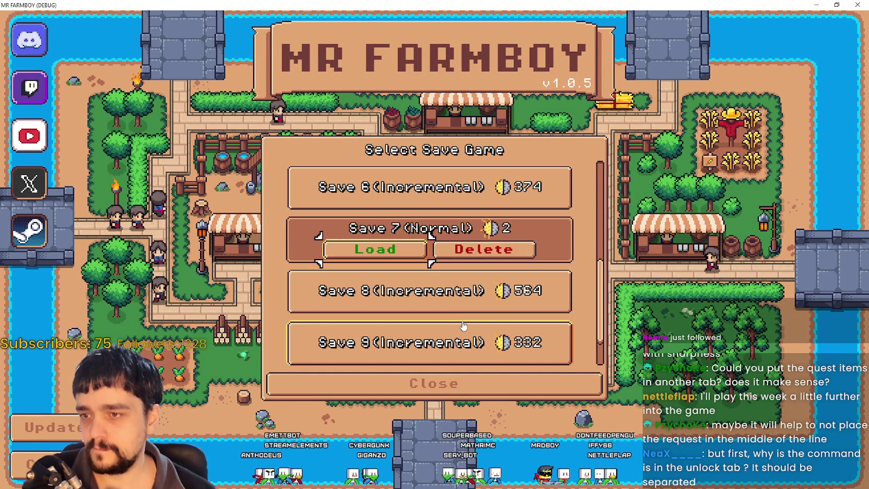
pyautogui.click(486, 250)
pyautogui.click(392, 282)
pyautogui.scroll(5, 437, 264)
pyautogui.scroll(-1, 444, 259)
# Create a new Cozy Economy, King's Task (Recommended) save and dismiss the King's letter.
pyautogui.click(446, 256)
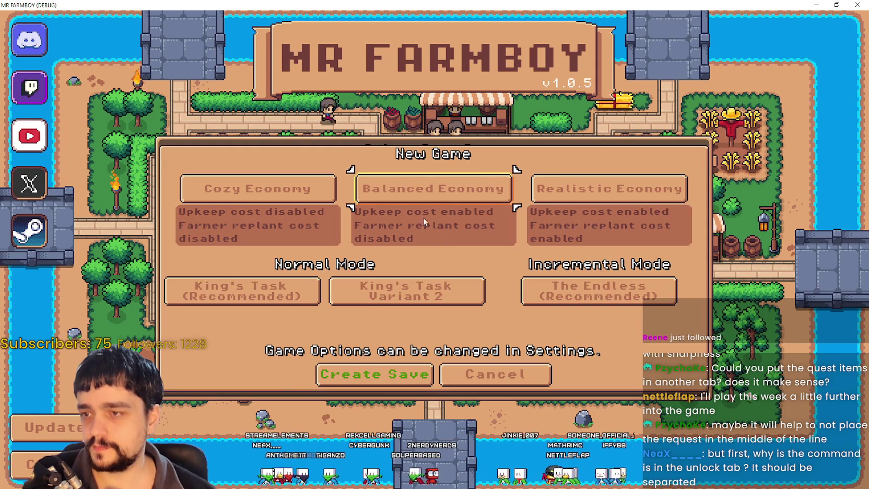
pyautogui.click(423, 197)
pyautogui.click(319, 289)
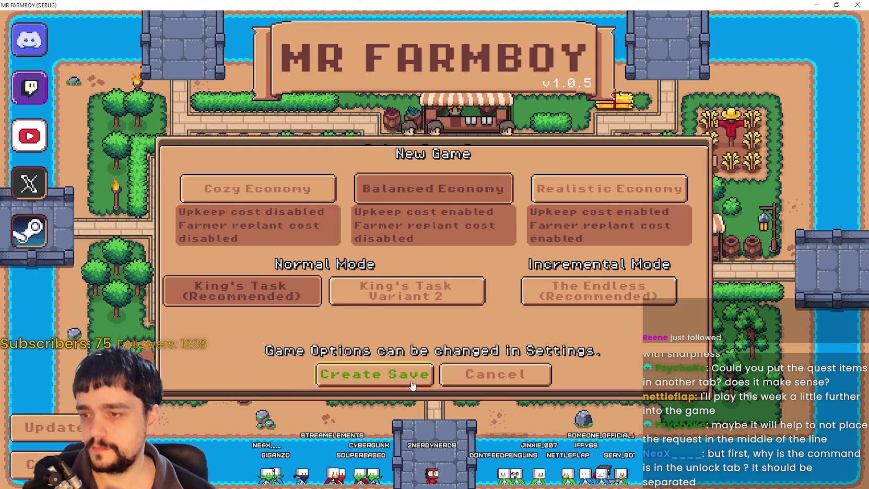
pyautogui.click(258, 188)
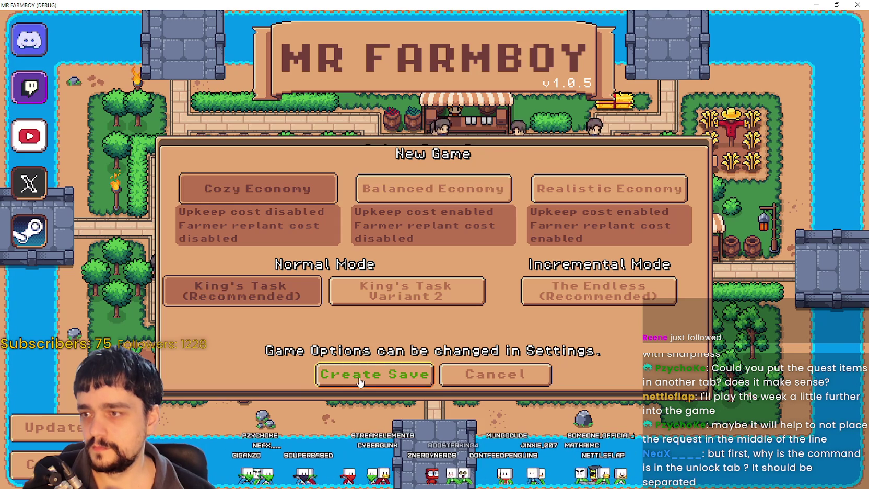
pyautogui.click(400, 377)
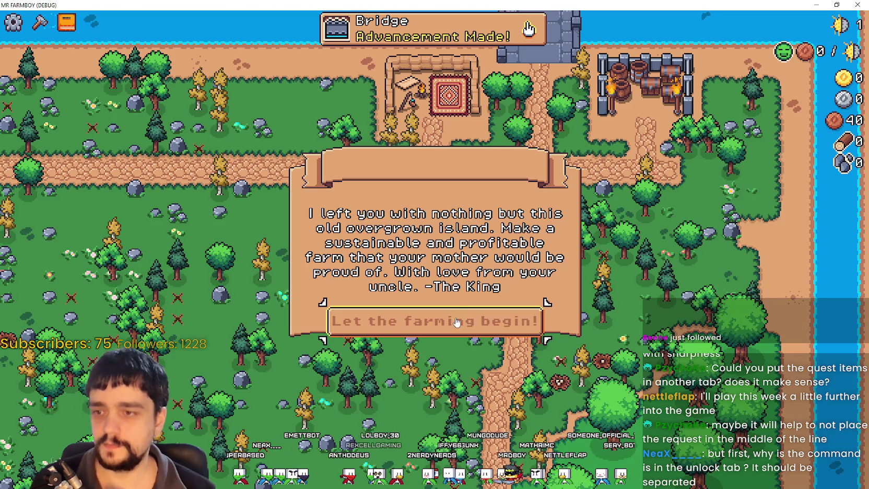
pyautogui.click(457, 321)
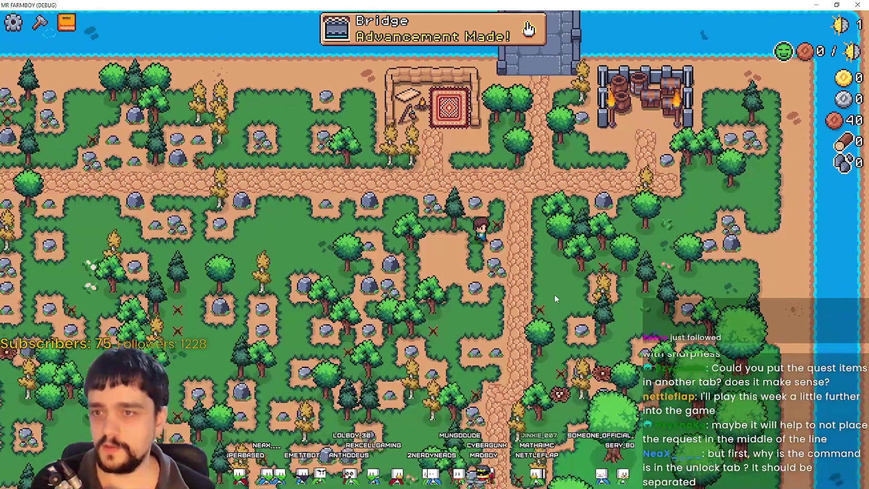
# View the new save's crops advancements, then stop the debug game and switch back to Paint.
pyautogui.press('Tab')
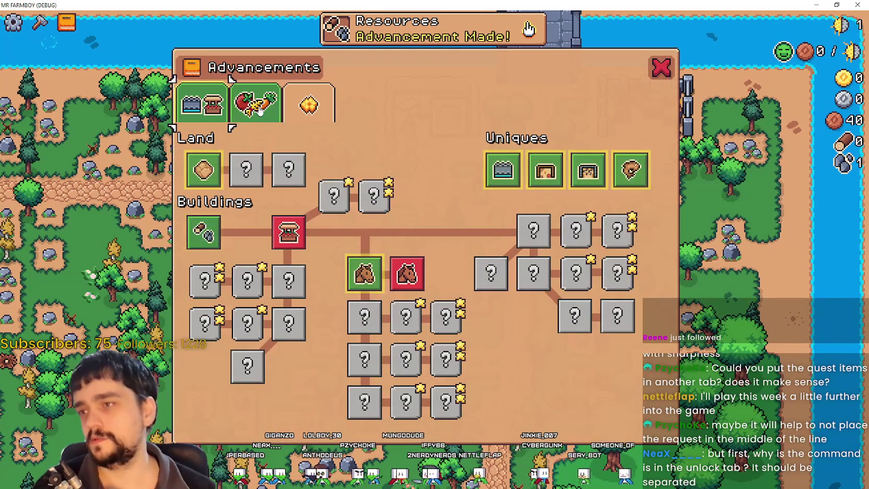
pyautogui.click(255, 102)
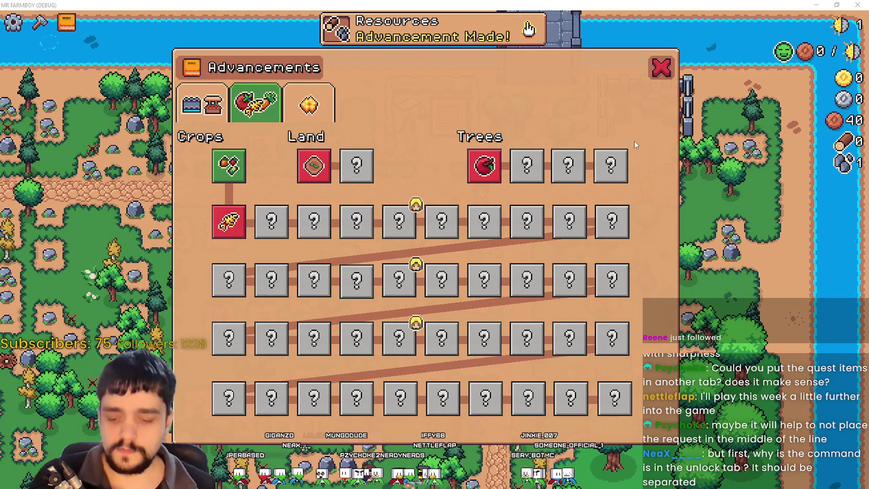
pyautogui.press('F8')
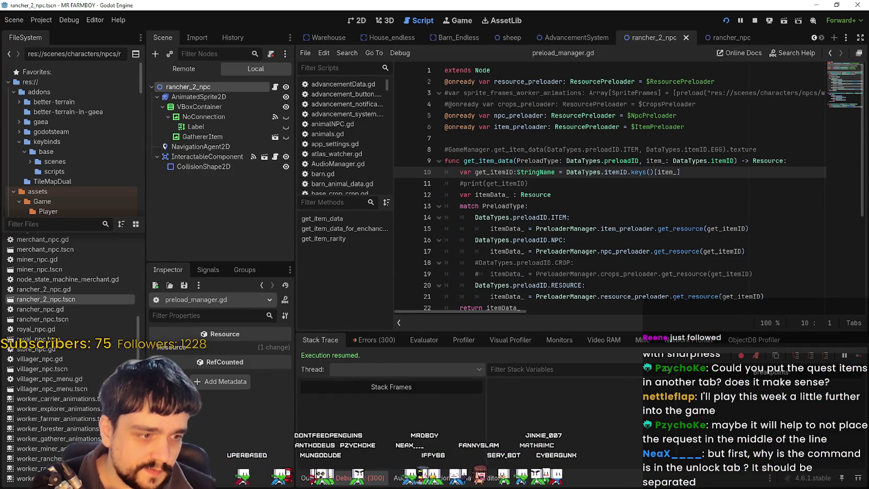
pyautogui.hotkey('alt', 'Tab')
pyautogui.hotkey('alt', 'Tab')
pyautogui.scroll(-3, 532, 276)
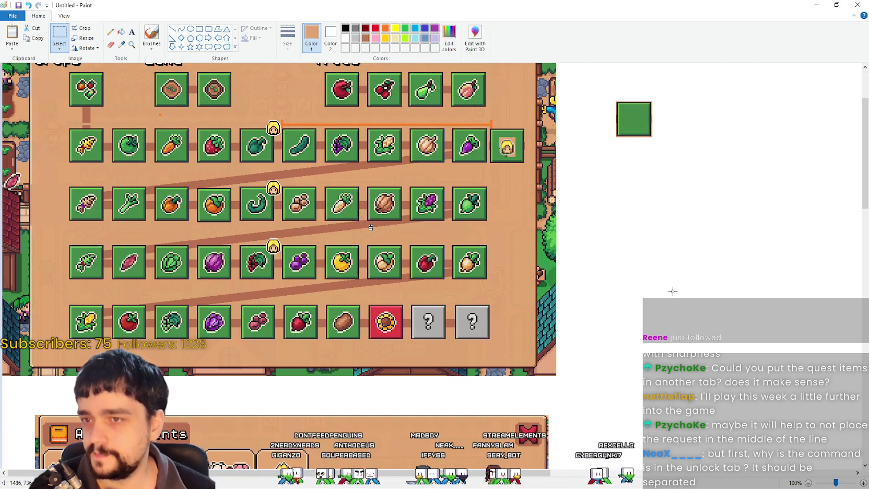
# Select and delete the lone green square from the screenshot.
pyautogui.moveTo(608, 98); pyautogui.dragTo(674, 155)
pyautogui.press('Delete')
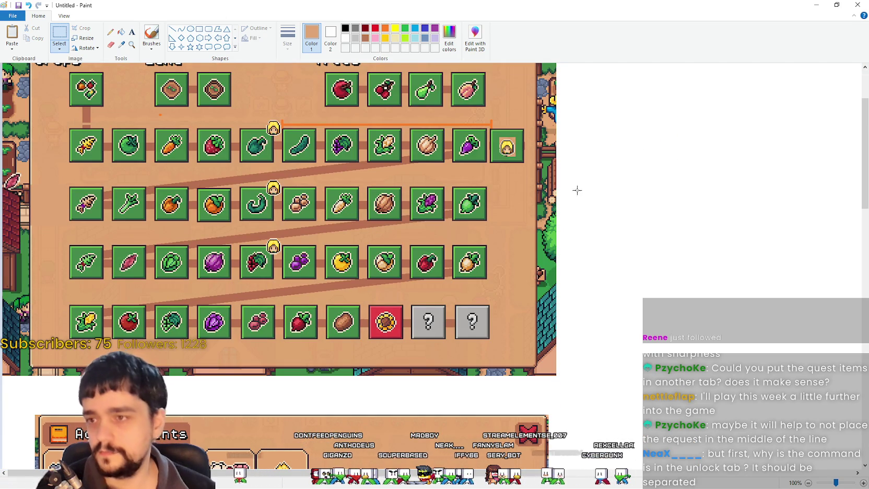
pyautogui.scroll(-3, 576, 209)
pyautogui.scroll(6, 580, 224)
pyautogui.scroll(-10, 584, 228)
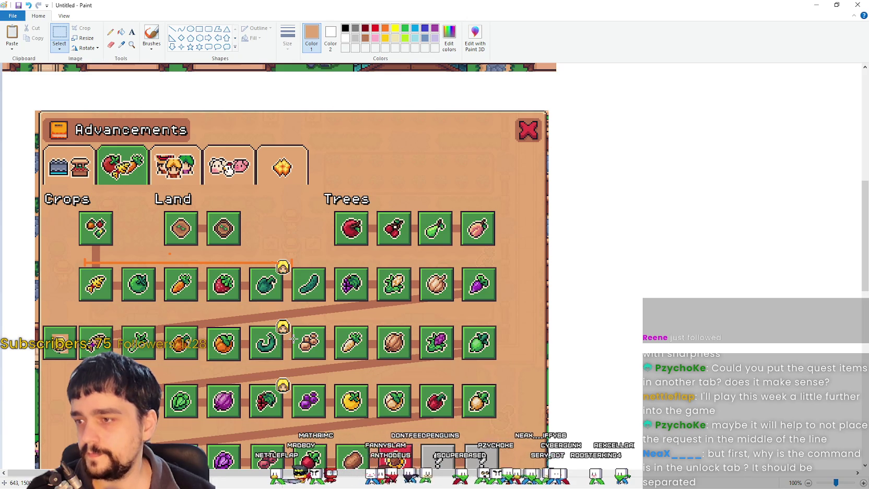
pyautogui.scroll(10, 294, 339)
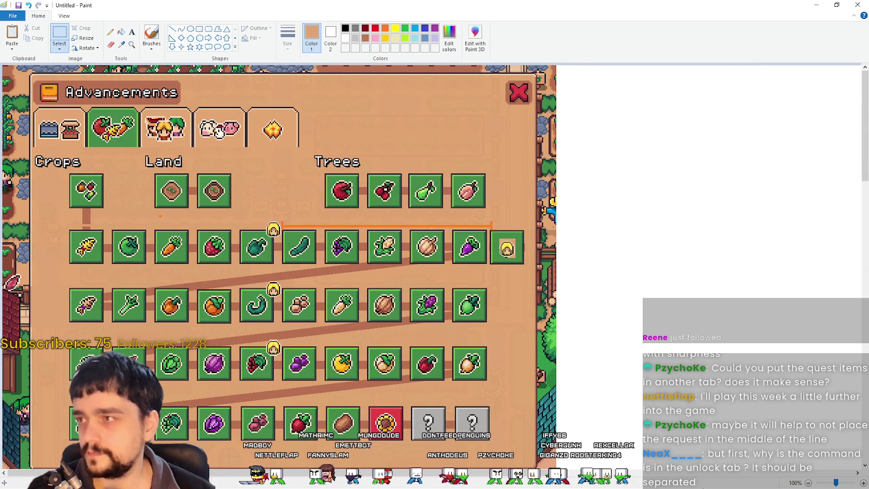
# Return the canvas to 100% zoom and snip the Advancements panel.
pyautogui.click(808, 483)
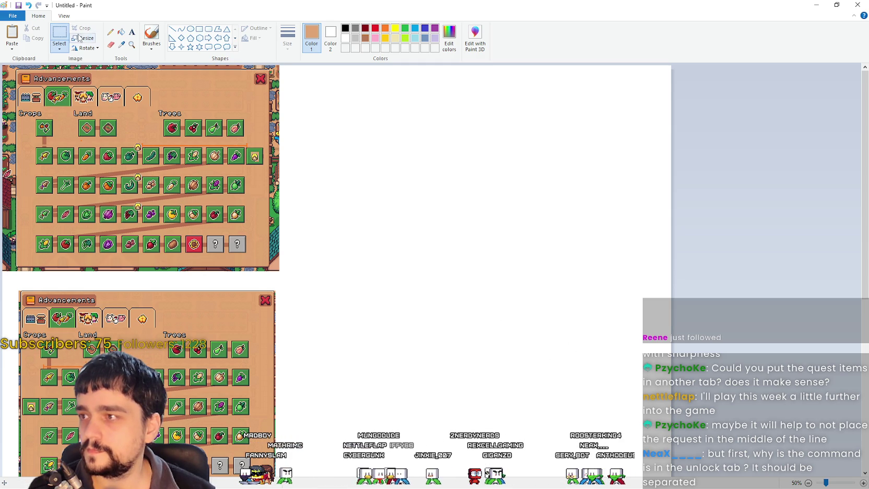
pyautogui.click(64, 16)
pyautogui.click(49, 37)
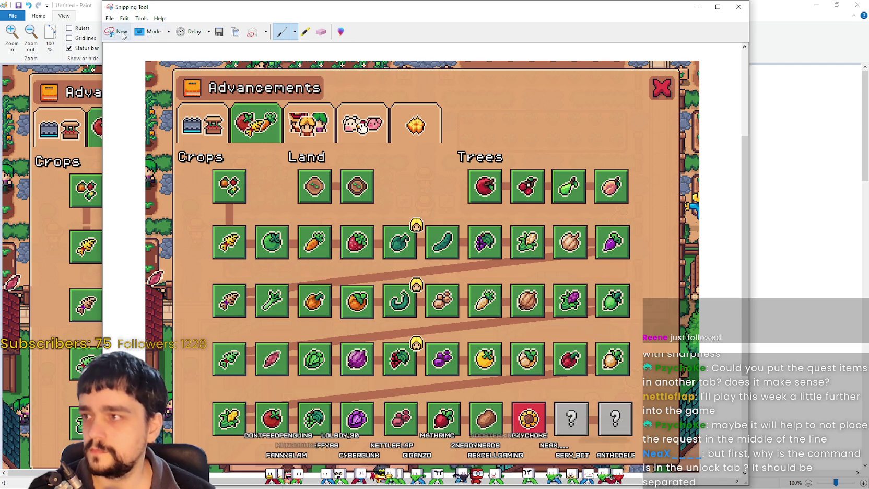
pyautogui.click(159, 30)
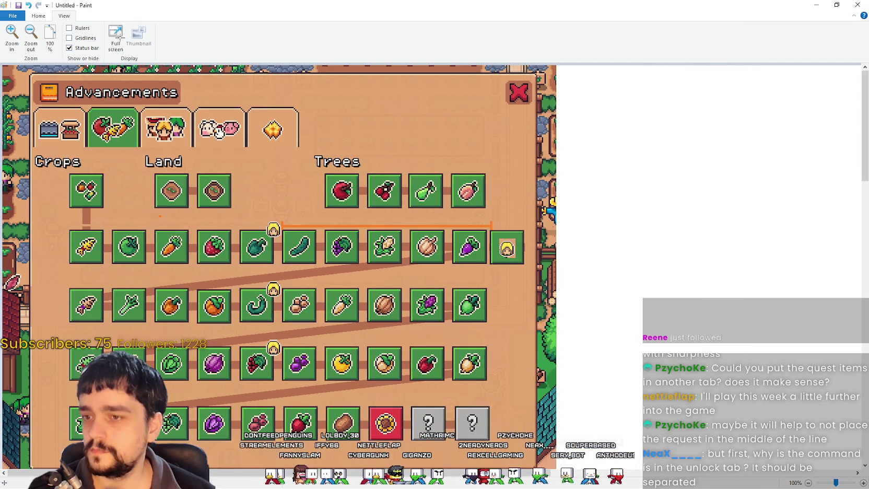
pyautogui.moveTo(28, 67)
pyautogui.mouseDown()
pyautogui.moveTo(214, 277)
pyautogui.moveTo(556, 469)
pyautogui.mouseUp()
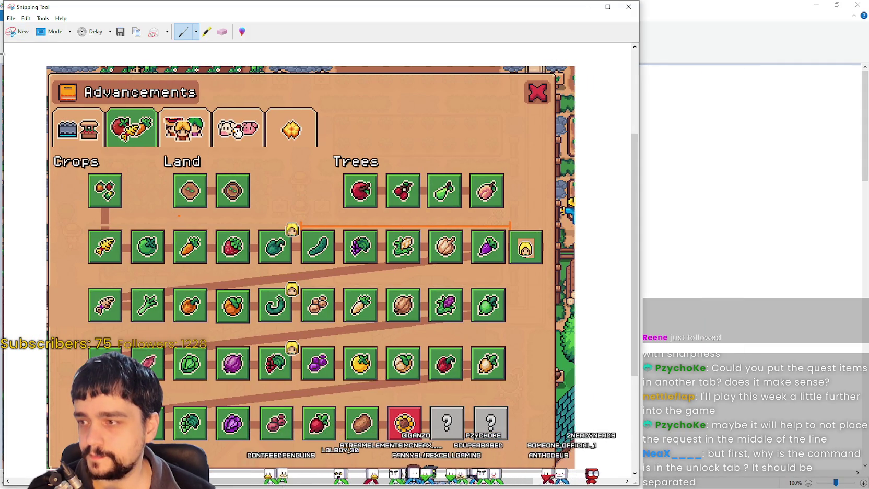
# Copy the Advancements snip to the clipboard and bring Paint back in front.
pyautogui.click(26, 19)
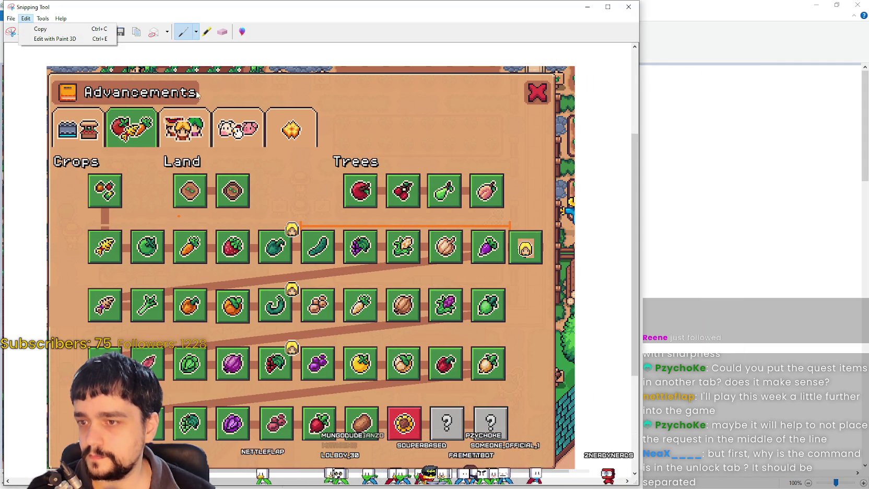
pyautogui.click(70, 30)
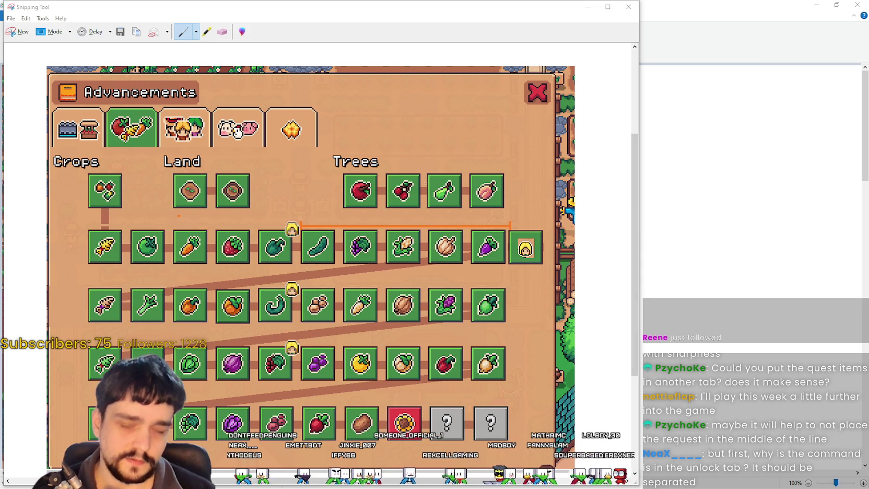
pyautogui.click(655, 21)
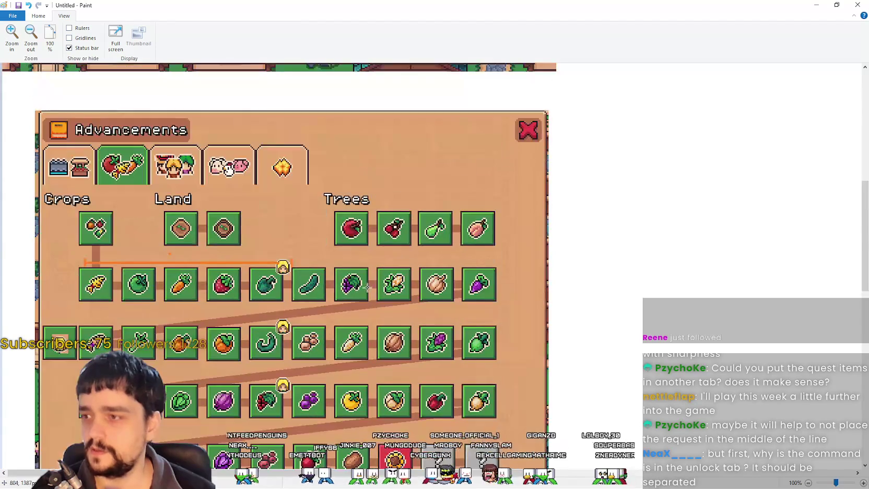
# Scroll the Paint canvas, then take a fresh snip of the Advancements panel.
pyautogui.scroll(-3, 373, 274)
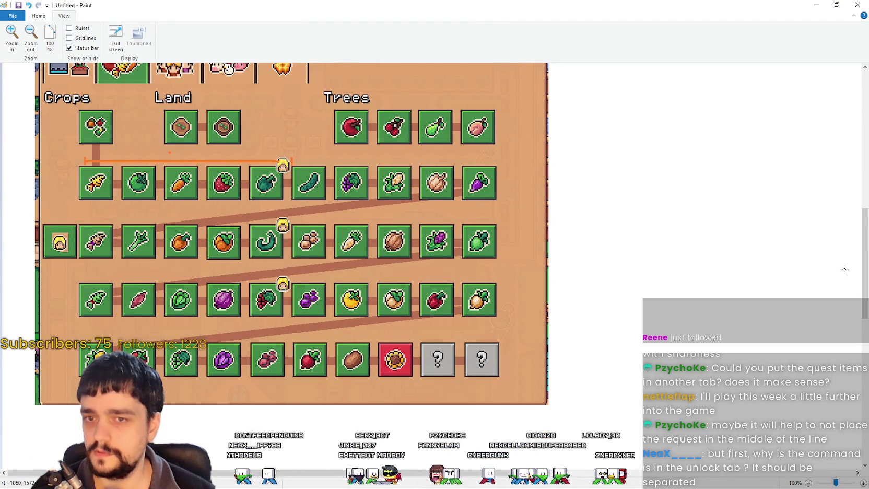
pyautogui.moveTo(866, 248); pyautogui.dragTo(866, 233)
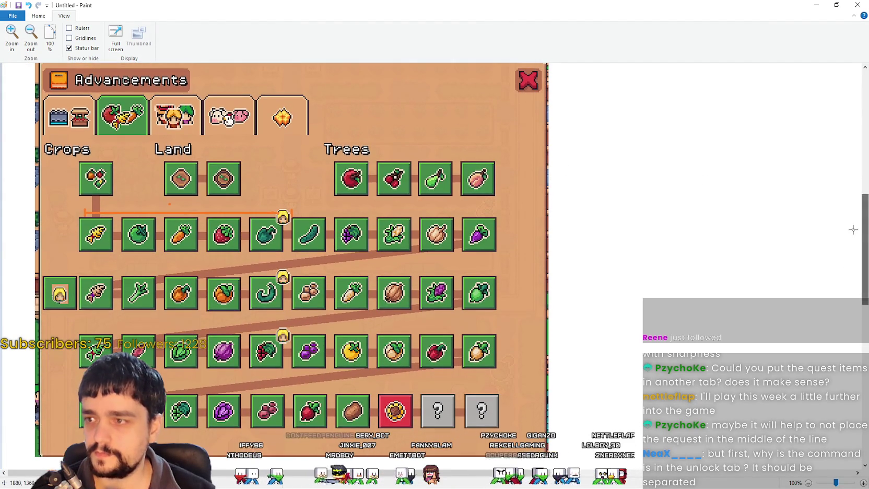
pyautogui.hotkey('alt', 'Tab')
pyautogui.click(19, 31)
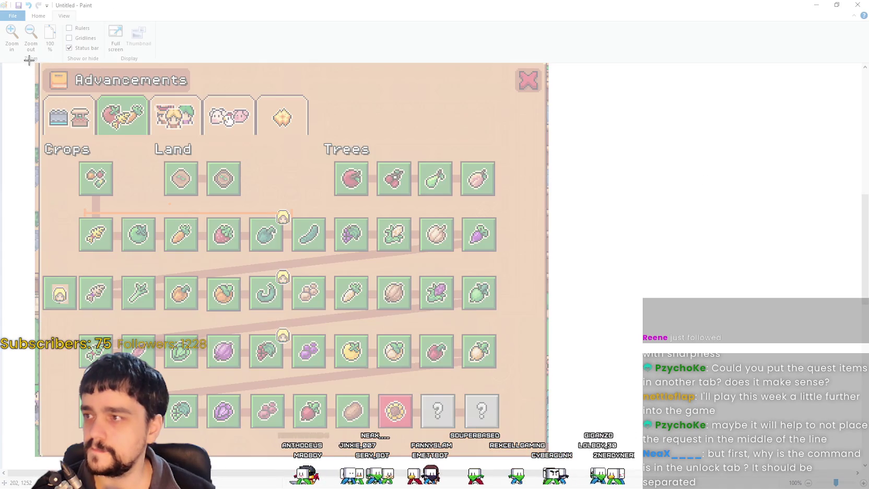
pyautogui.moveTo(29, 60)
pyautogui.mouseDown()
pyautogui.moveTo(526, 457)
pyautogui.moveTo(574, 456)
pyautogui.moveTo(562, 457)
pyautogui.mouseUp()
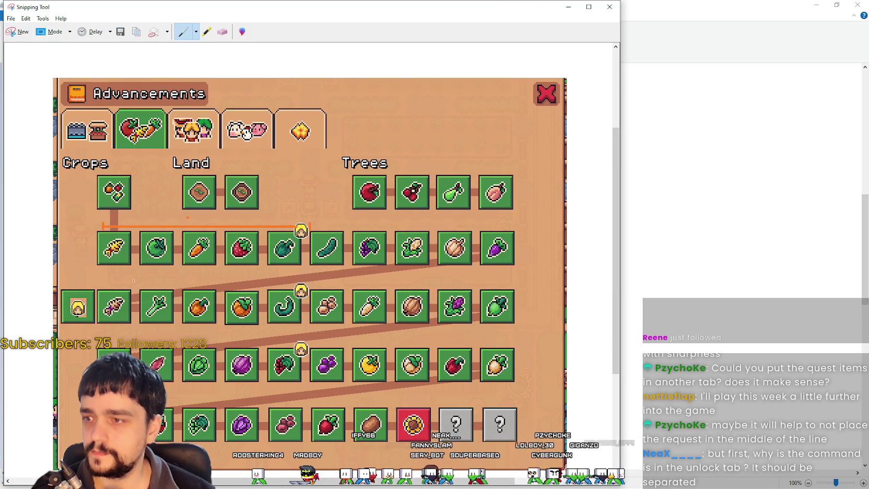
# Circle the locked first tile of the third row in purple, copy the snip, and return to Paint.
pyautogui.moveTo(54, 284); pyautogui.dragTo(87, 290)
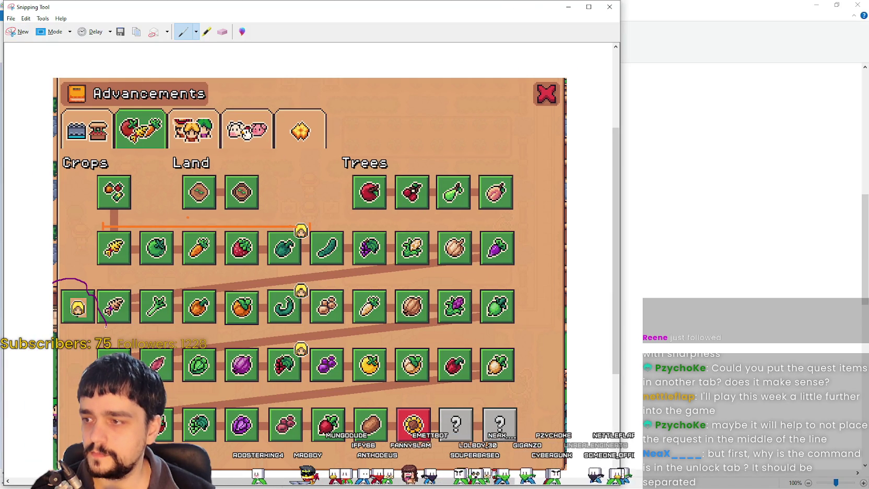
pyautogui.moveTo(54, 315); pyautogui.dragTo(66, 278)
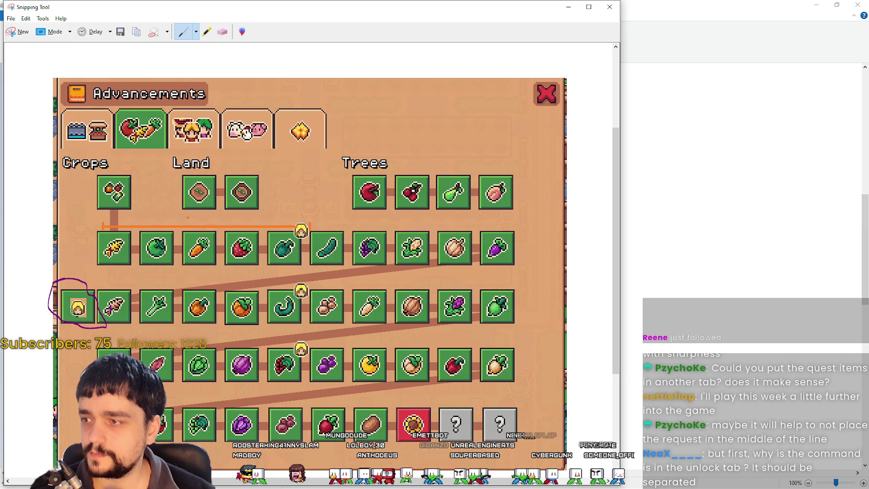
pyautogui.click(26, 19)
pyautogui.click(29, 29)
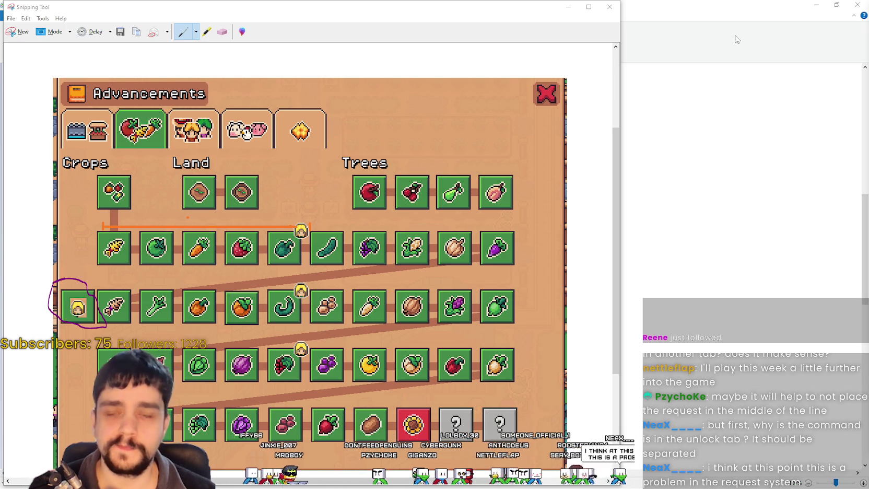
pyautogui.click(568, 6)
pyautogui.scroll(-5, 554, 329)
pyautogui.scroll(4, 554, 329)
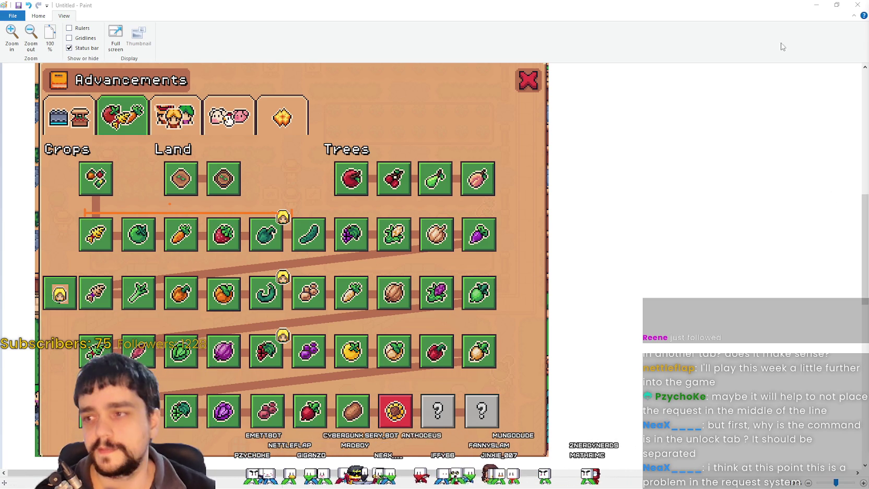
# Minimize Paint and launch the project in debug mode from preload_manager.gd with F5.
pyautogui.click(816, 5)
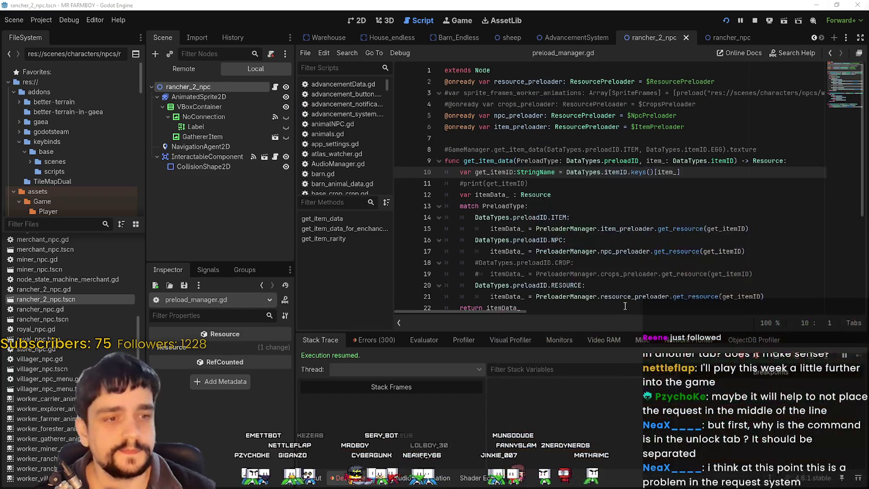
pyautogui.click(652, 216)
pyautogui.press('F5')
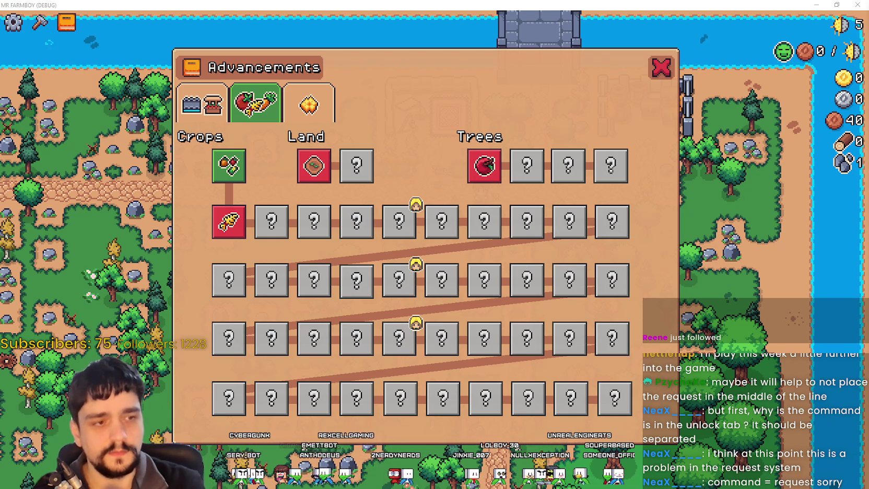
# Close Advancements, restore the game window, and set the Game view speed to 2.0×.
pyautogui.click(662, 68)
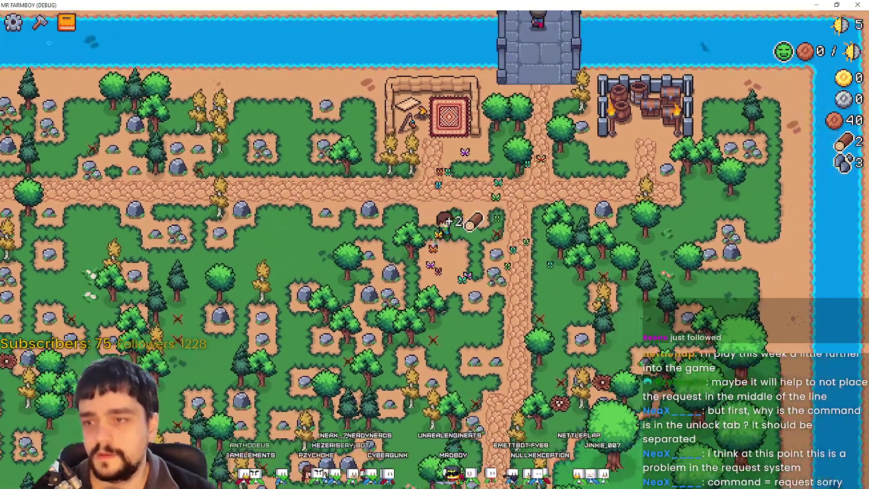
pyautogui.doubleClick(300, 6)
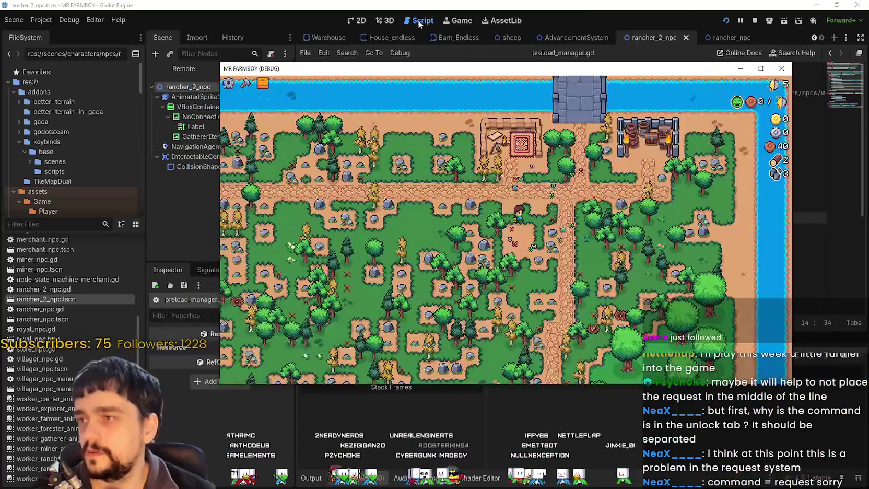
pyautogui.click(300, 8)
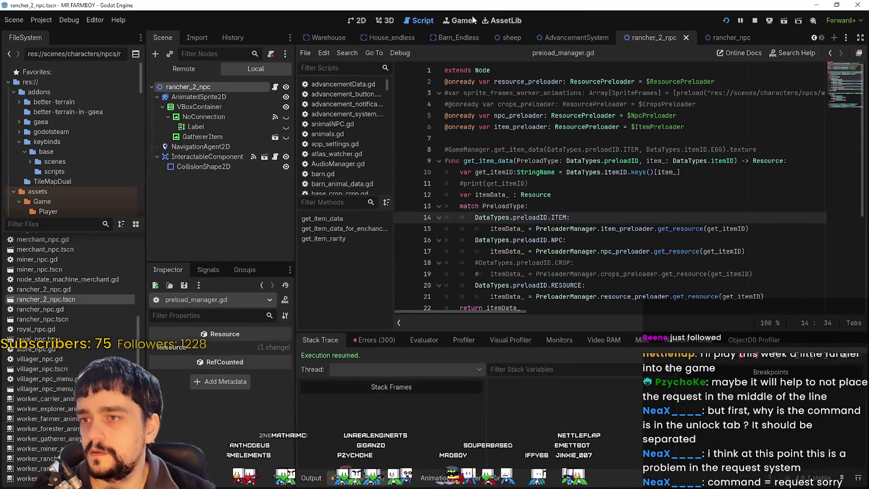
pyautogui.click(457, 20)
pyautogui.click(334, 54)
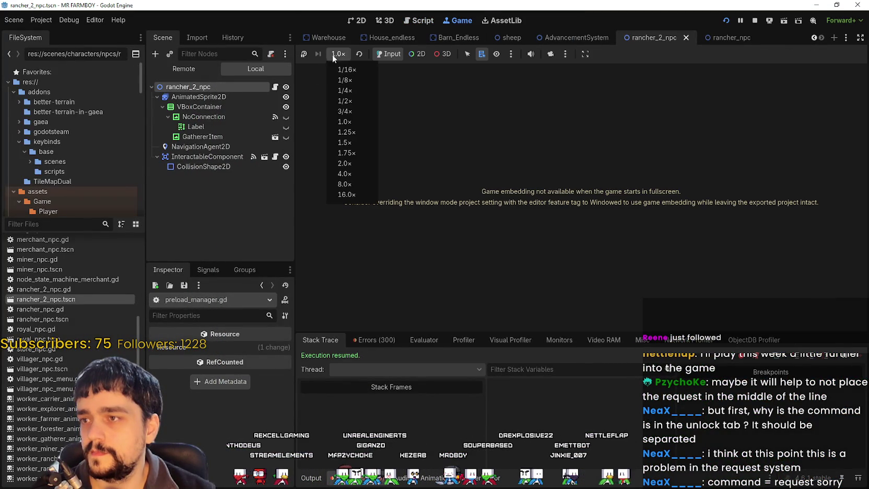
pyautogui.click(346, 163)
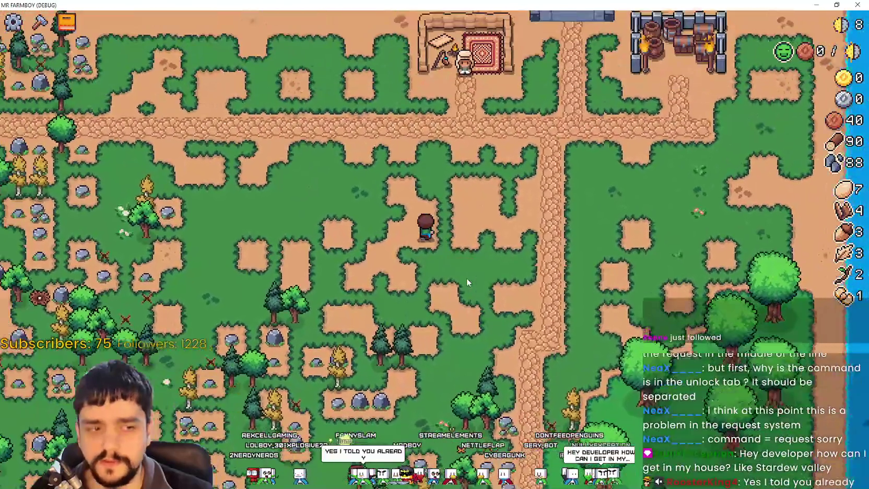
# Play at 2.0× speed, chopping trees and mining rocks until wood is 90 and stone 88.
pyautogui.scroll(-2, 466, 282)
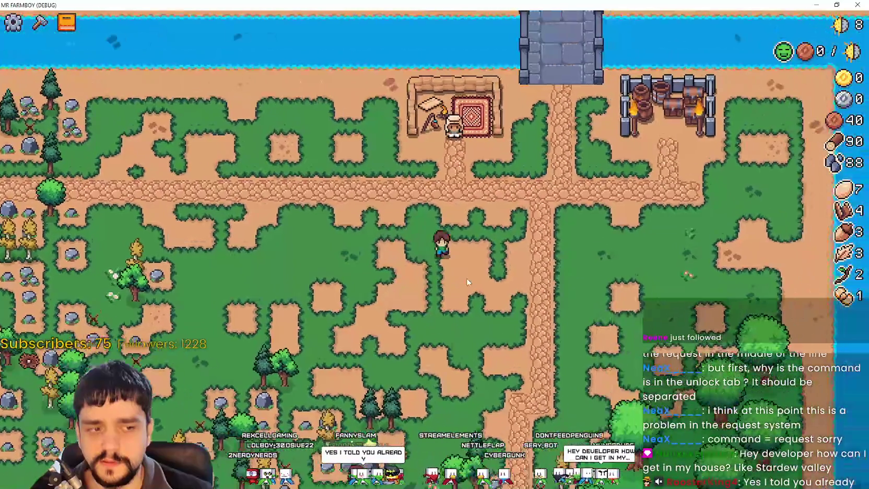
# Build a shop stall beside the path and check its Market window.
pyautogui.press('c')
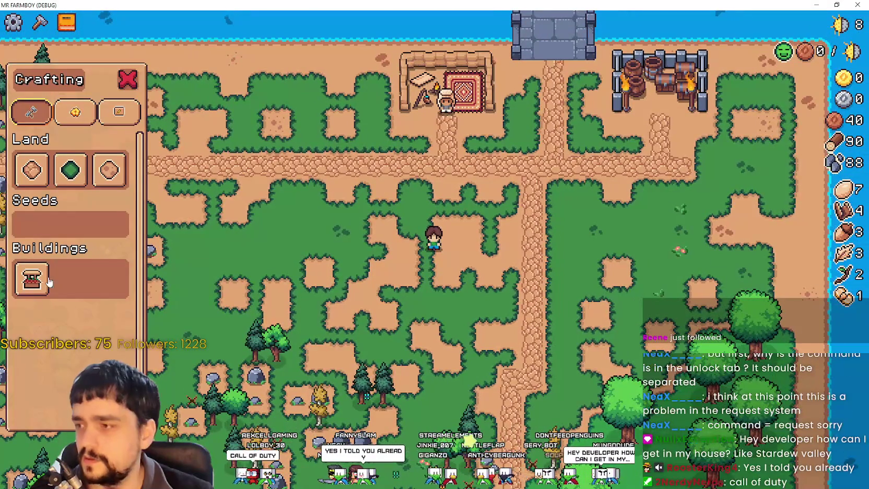
pyautogui.click(49, 282)
pyautogui.click(542, 260)
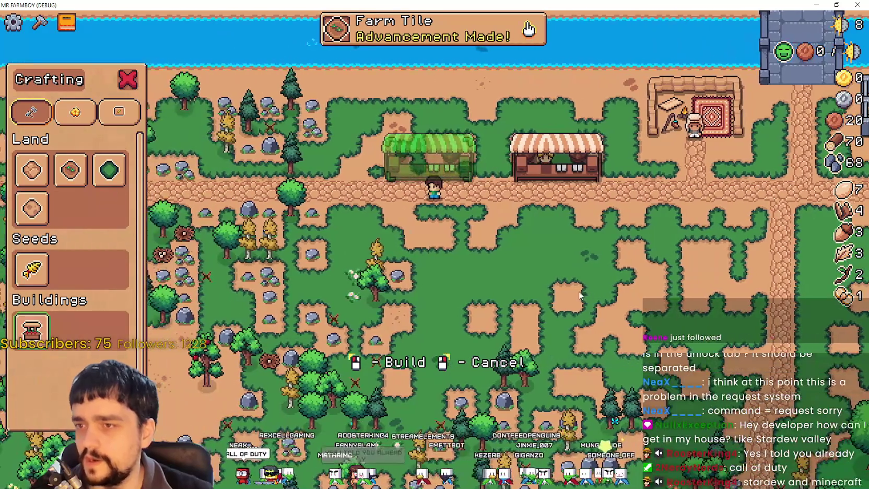
pyautogui.rightClick(568, 286)
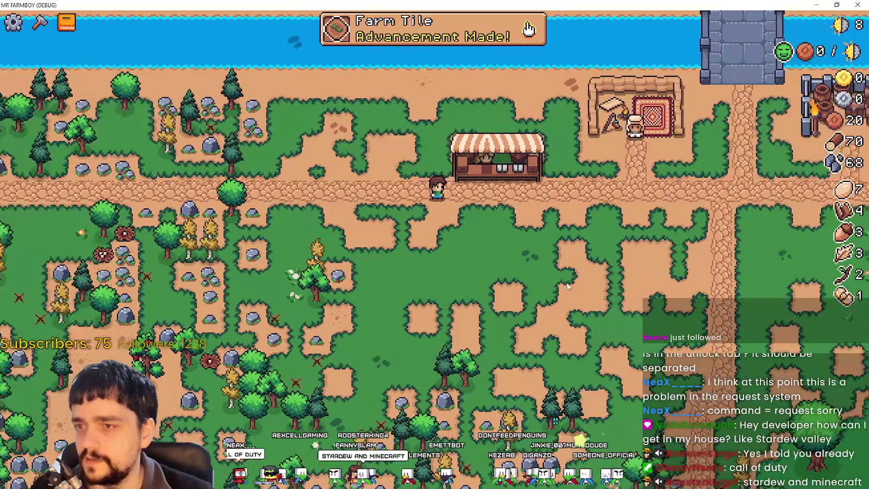
pyautogui.click(436, 157)
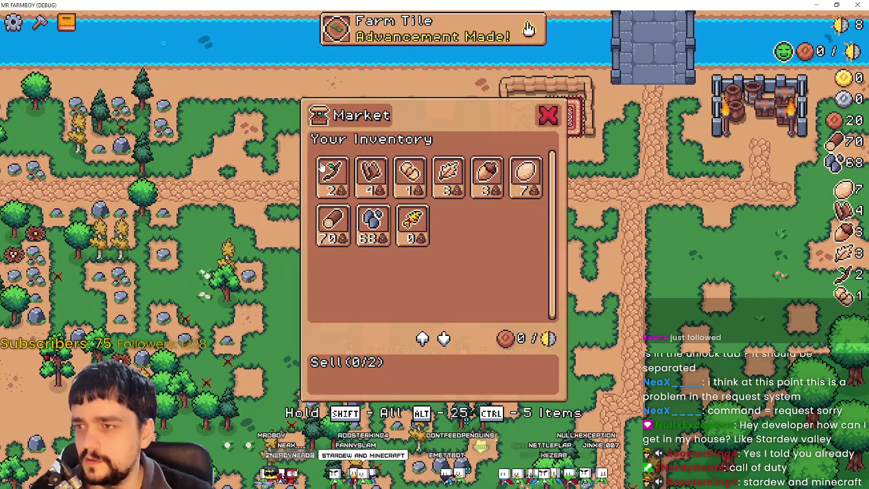
pyautogui.click(40, 22)
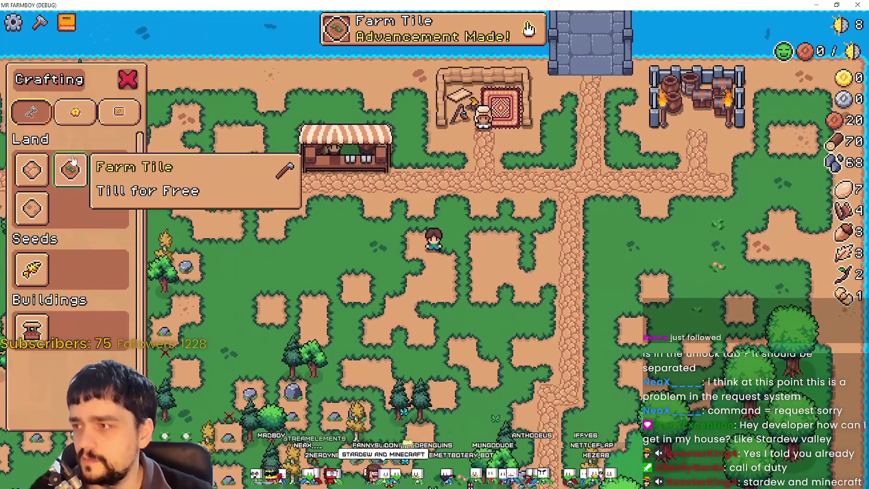
# Till a square patch of Farm Tile soil beside the path, then pause the game.
pyautogui.click(71, 169)
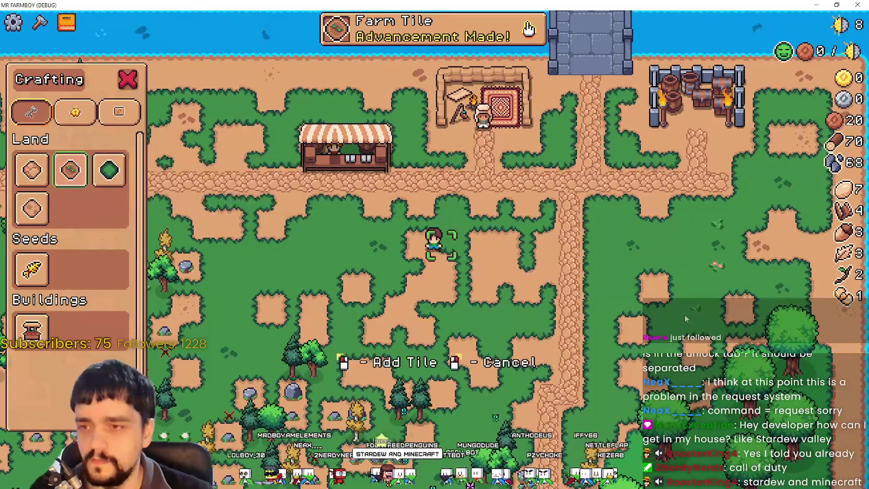
pyautogui.press('d')
pyautogui.press('w')
pyautogui.press('s')
pyautogui.press('a')
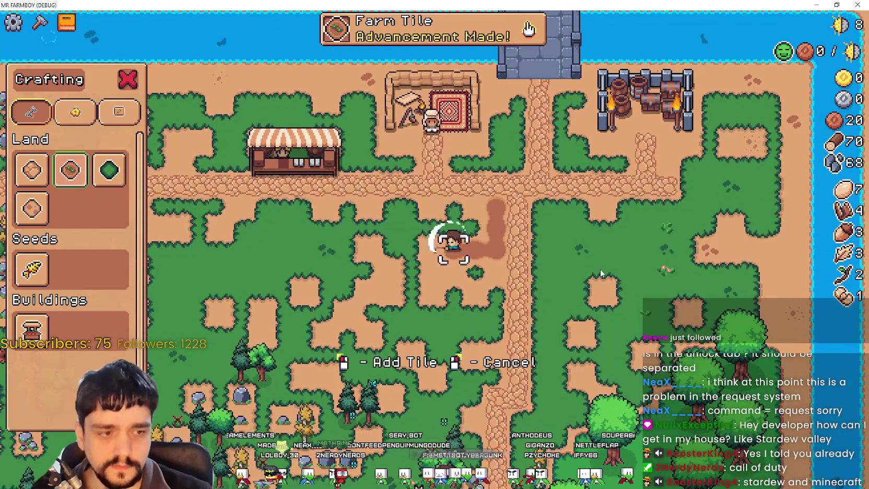
pyautogui.press('w')
pyautogui.press('d')
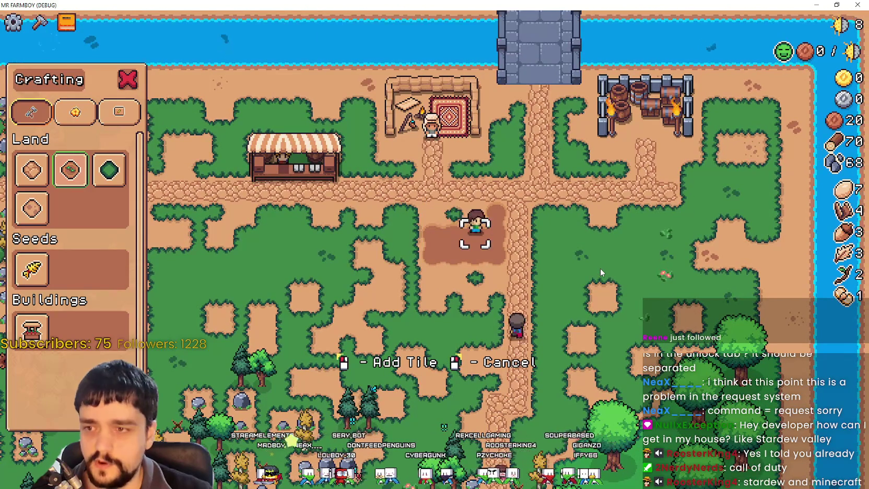
pyautogui.press('a')
pyautogui.rightClick(599, 267)
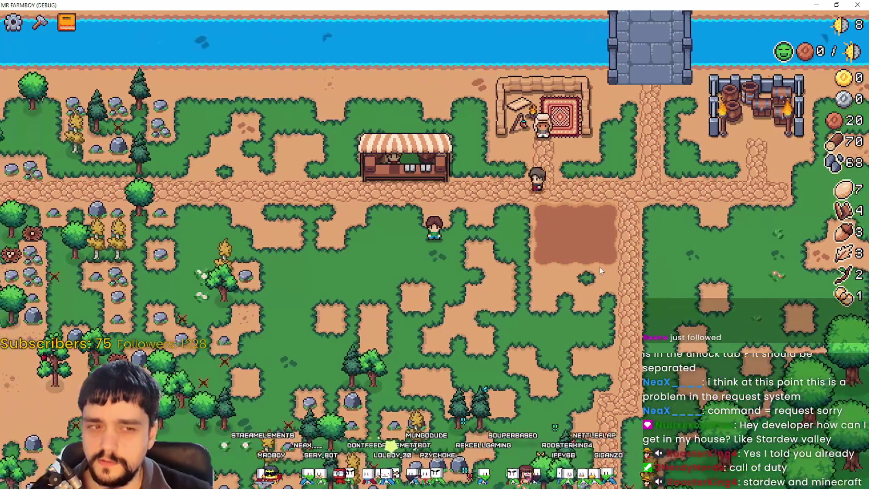
pyautogui.press('a')
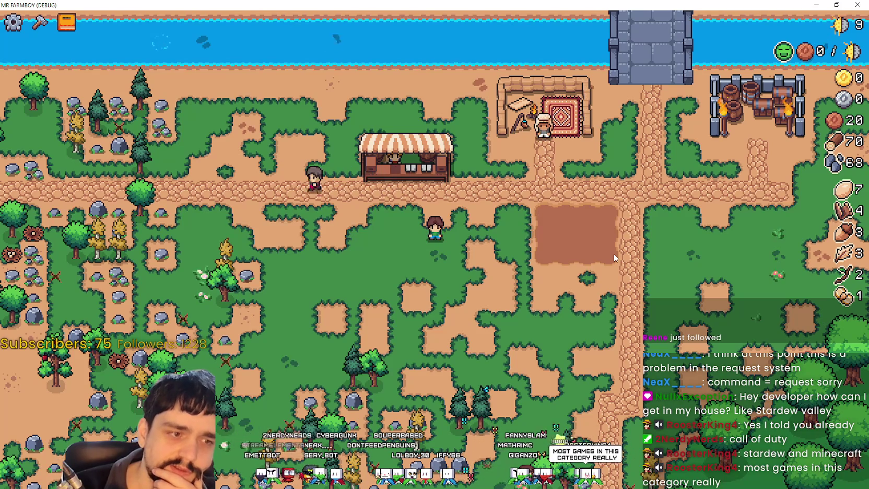
pyautogui.press('Escape')
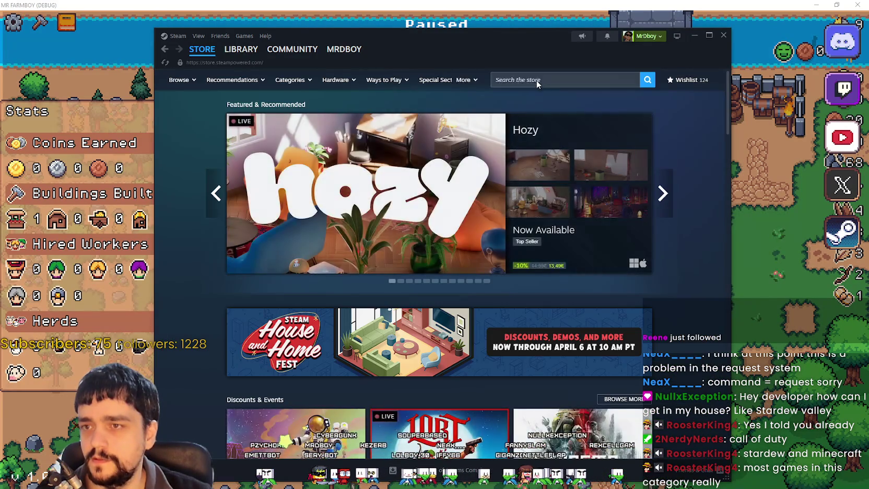
# Search Steam for 'stardew', install Stardew Valley, then resume the paused Mr. Farmboy game.
pyautogui.click(538, 79)
pyautogui.write('stardew')
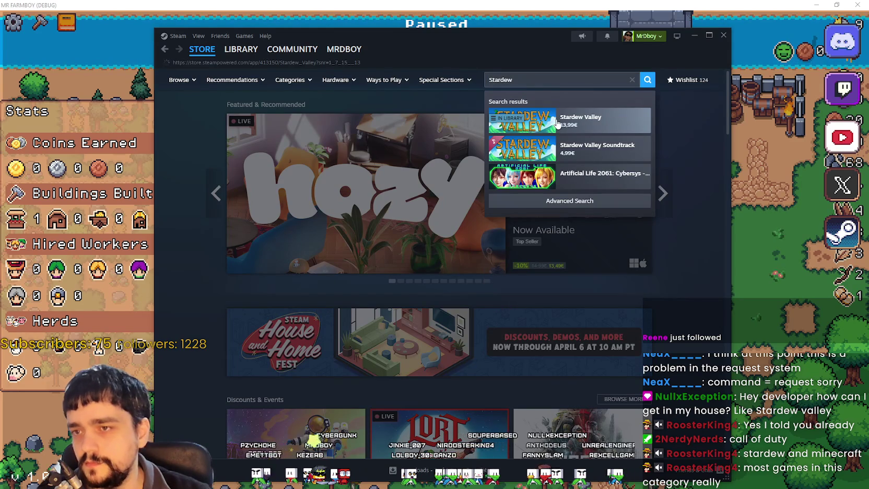
pyautogui.click(558, 124)
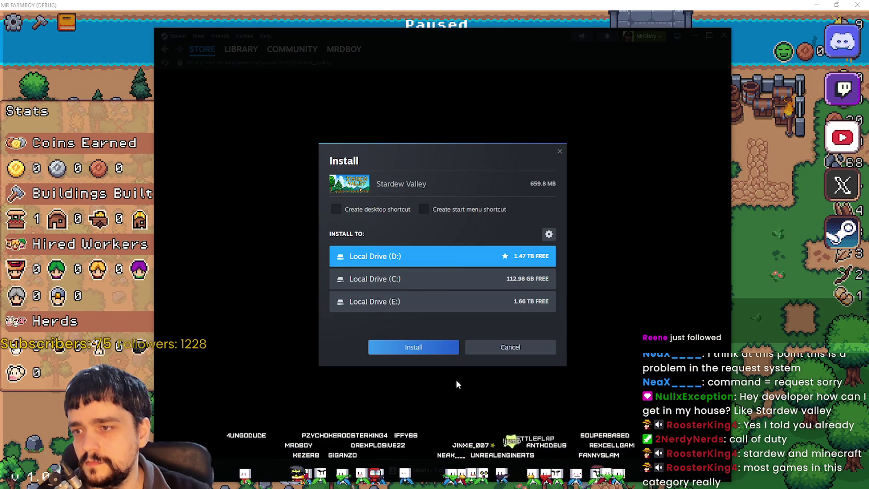
pyautogui.click(437, 354)
pyautogui.click(745, 335)
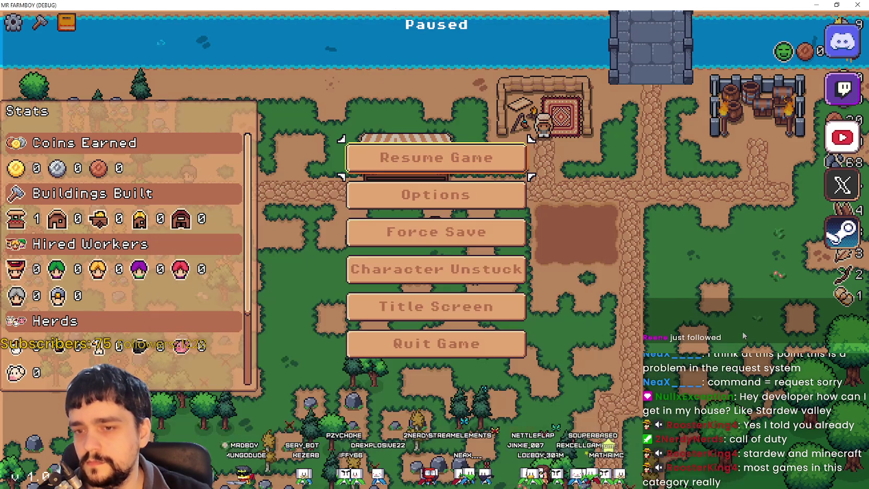
pyautogui.click(500, 164)
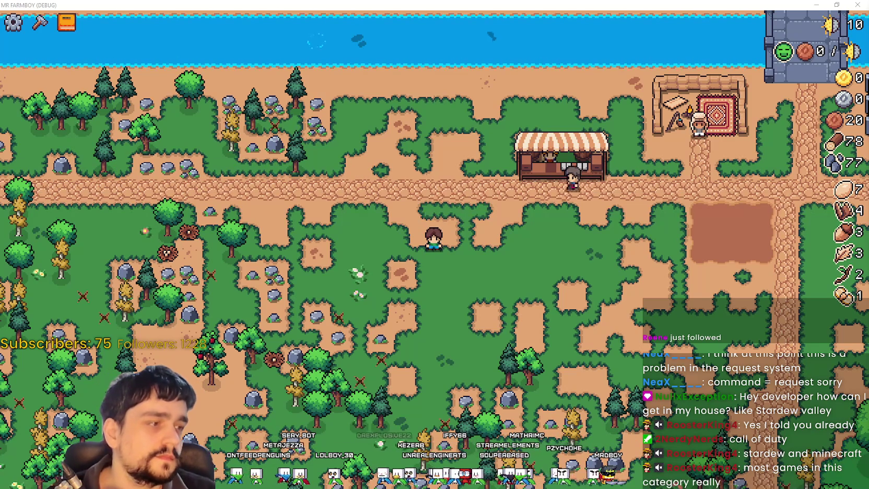
pyautogui.press('w')
pyautogui.press('a')
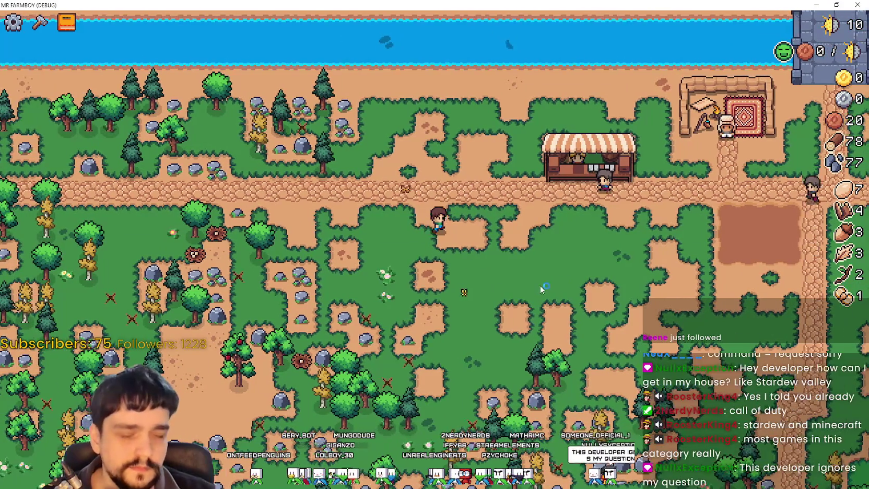
# Pick Wheat seeds from Crafting and plant the plot's top and bottom rows.
pyautogui.press('d')
pyautogui.press('c')
pyautogui.click(23, 266)
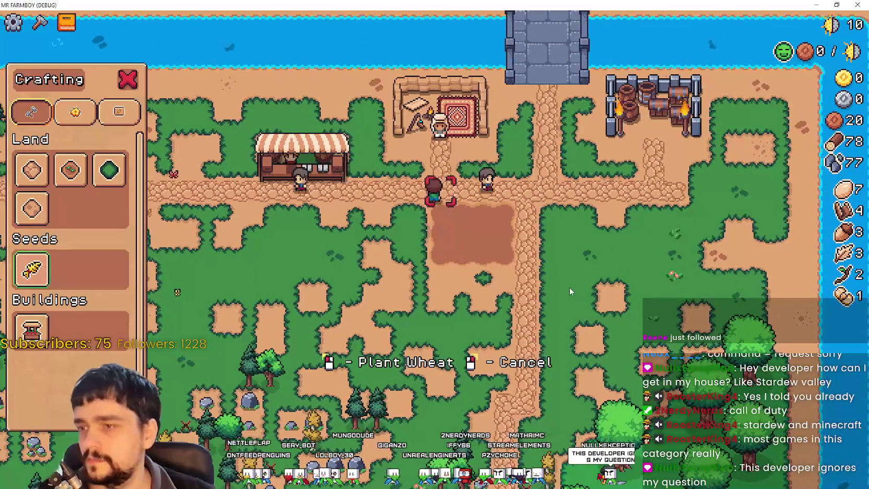
pyautogui.click(561, 275)
pyautogui.press('d')
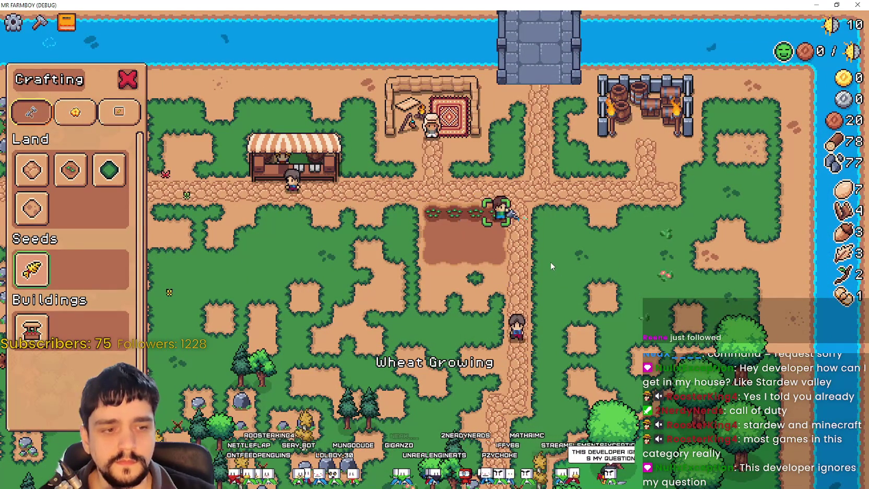
pyautogui.click(549, 261)
pyautogui.press('s')
pyautogui.click(546, 260)
pyautogui.press('a')
pyautogui.click(546, 260)
# Plant wheat across the plot's middle row.
pyautogui.press('d')
pyautogui.press('s')
pyautogui.press('a')
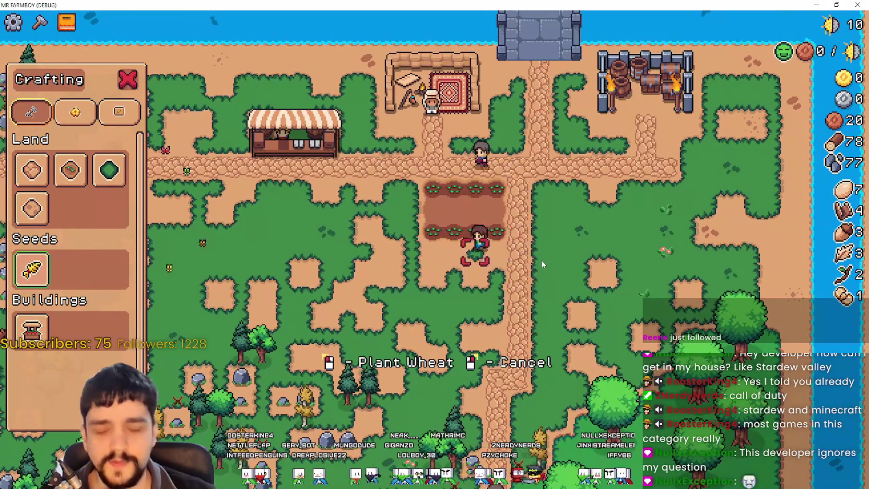
pyautogui.press('w')
pyautogui.click(541, 259)
pyautogui.press('d')
pyautogui.click(526, 237)
pyautogui.click(526, 237)
pyautogui.press('a')
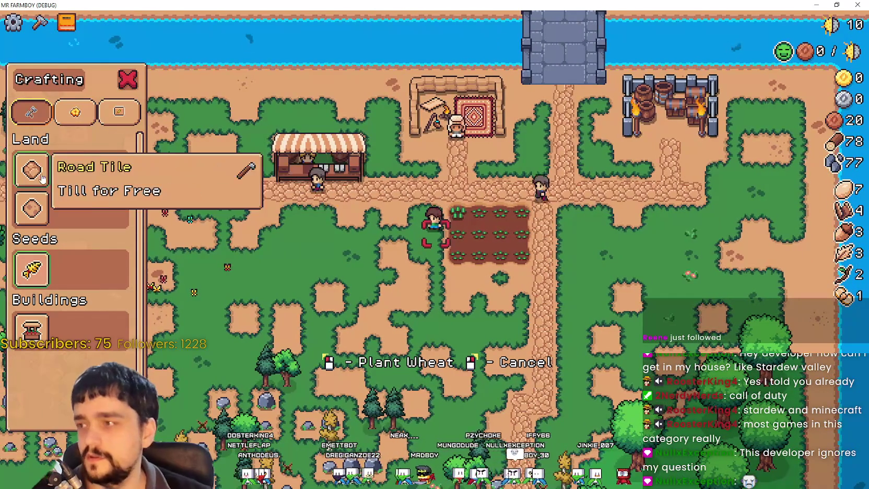
# Switch to Farm Tile and add a soil tile beside the plot.
pyautogui.click(68, 180)
pyautogui.press('s')
pyautogui.press('d')
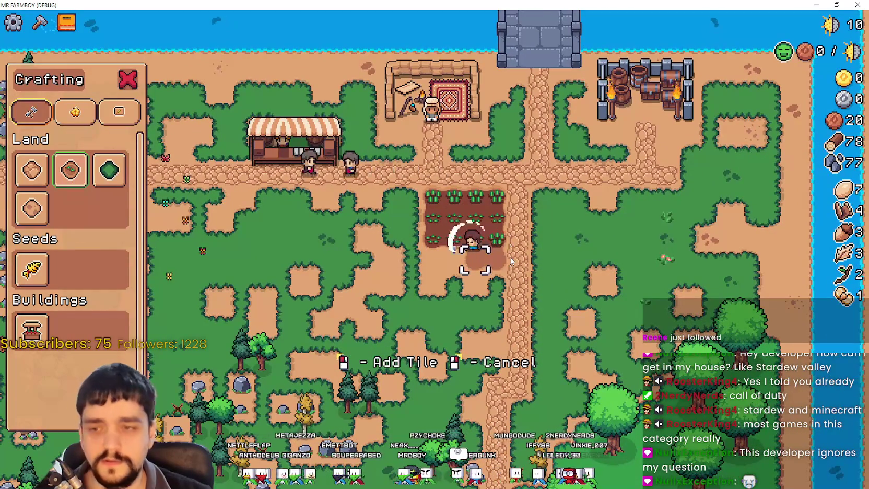
pyautogui.press('a')
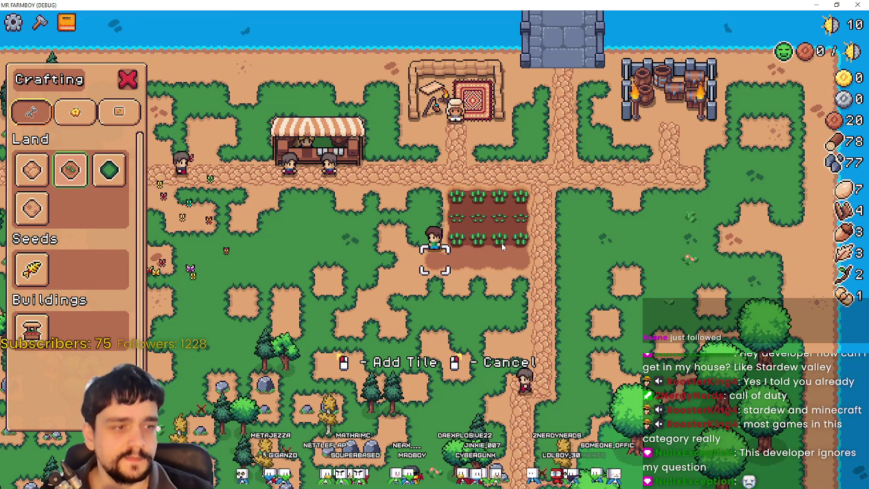
pyautogui.click(501, 249)
pyautogui.press('a')
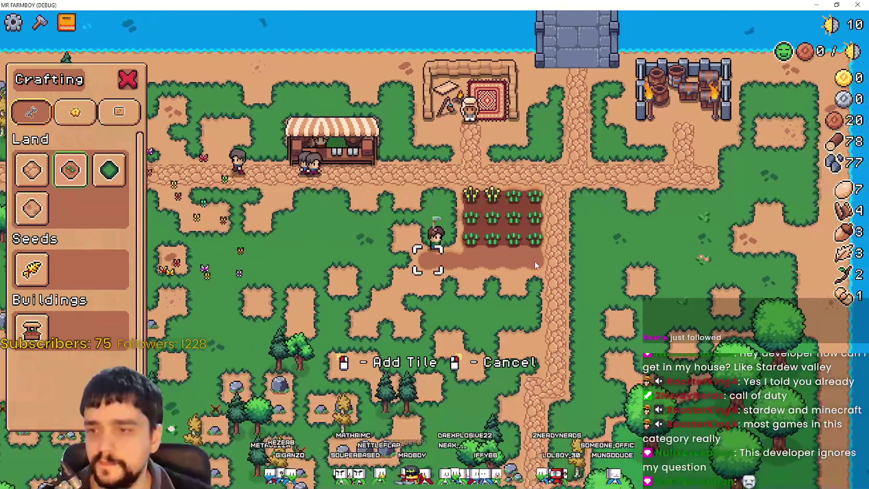
# Extend the soil with more farm tiles left of and below the crops.
pyautogui.press('w')
pyautogui.click(537, 263)
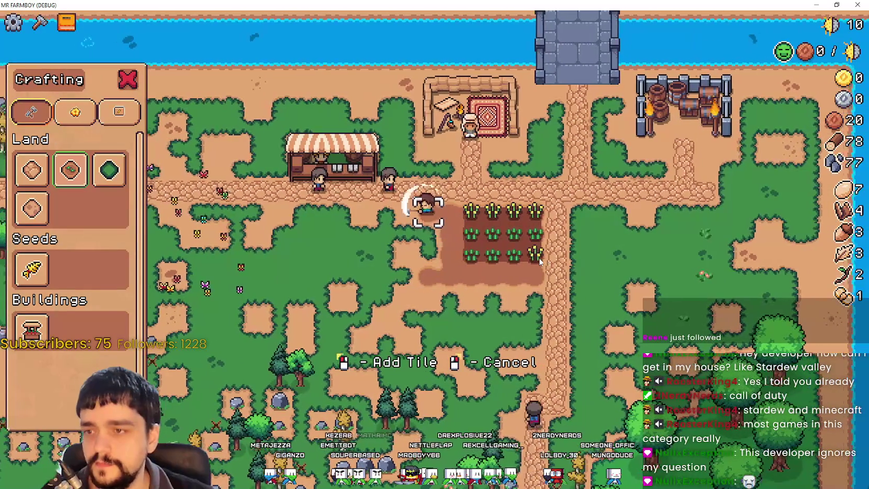
pyautogui.press('d')
pyautogui.press('s')
pyautogui.click(422, 226)
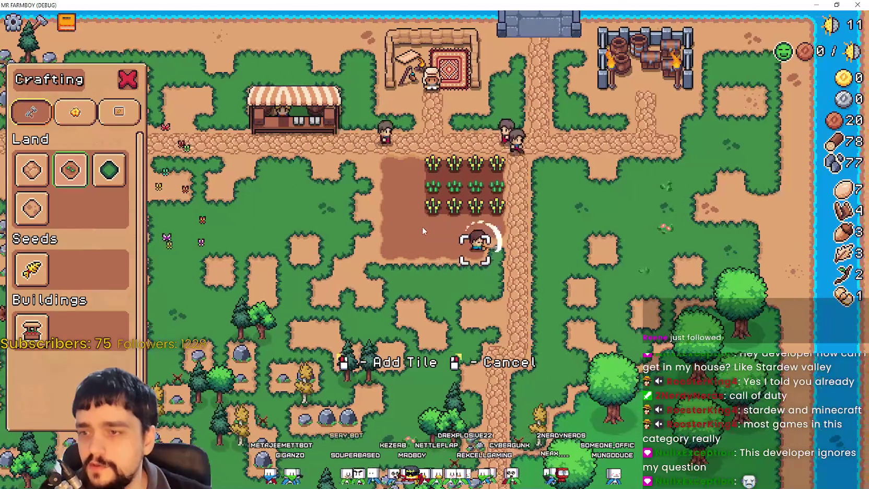
pyautogui.press('d')
pyautogui.press('w')
# Plant wheat on the new tiles and water the wheat on the left side.
pyautogui.click(32, 269)
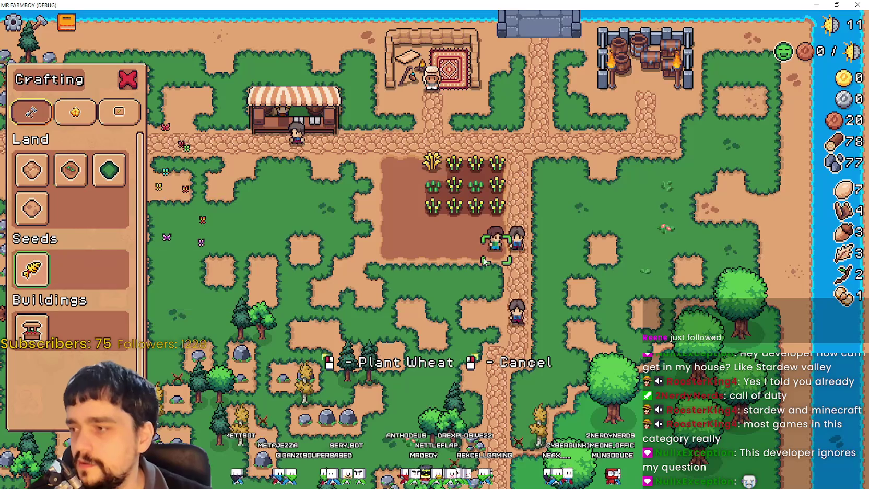
pyautogui.click(545, 257)
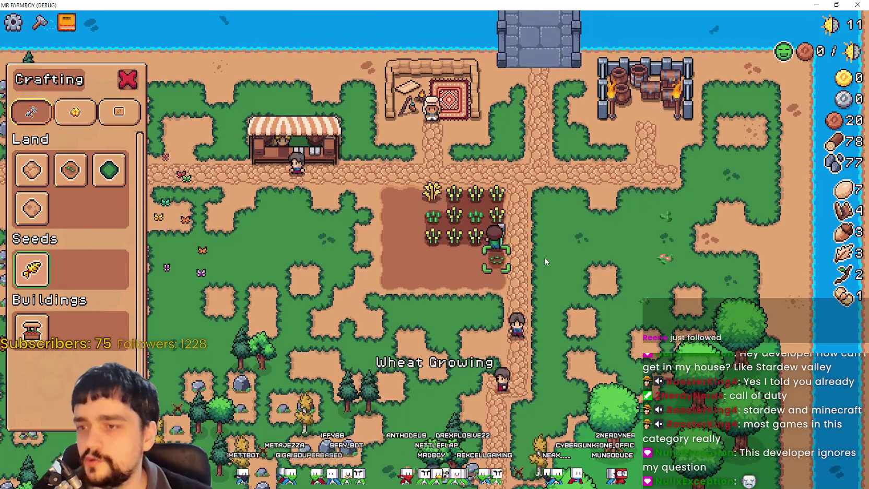
pyautogui.press('a')
pyautogui.click(545, 256)
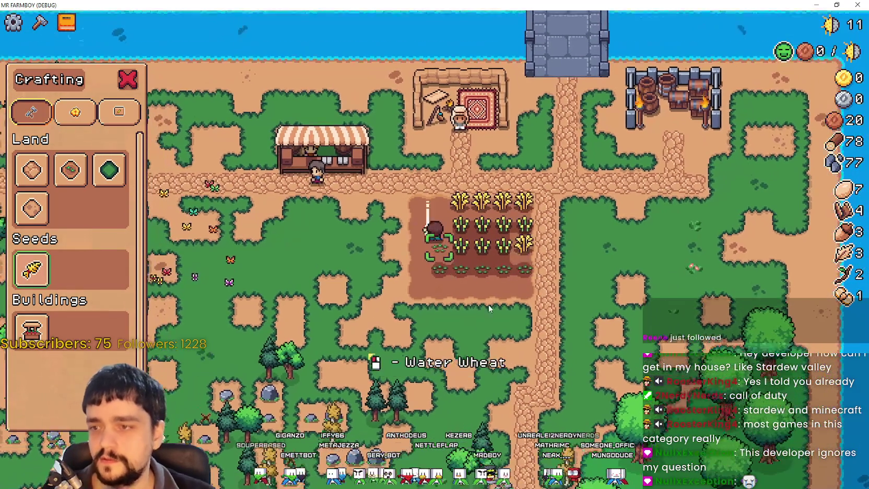
pyautogui.press('w')
pyautogui.click(448, 363)
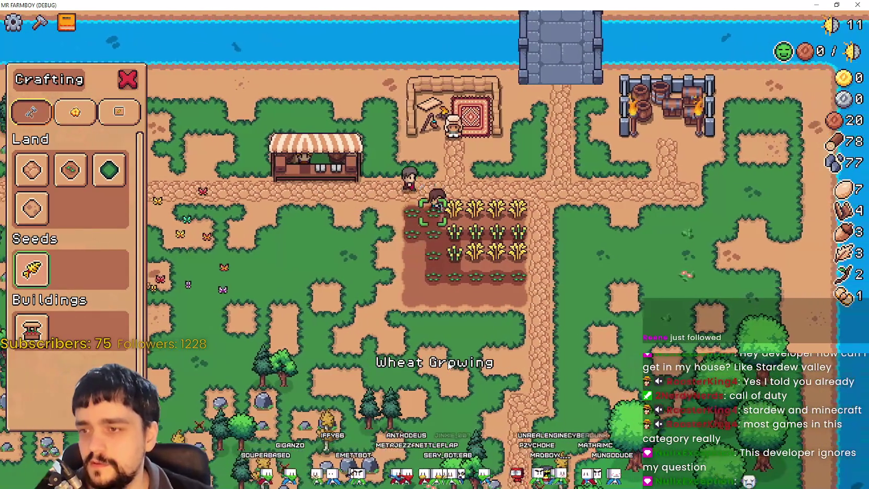
pyautogui.press('s')
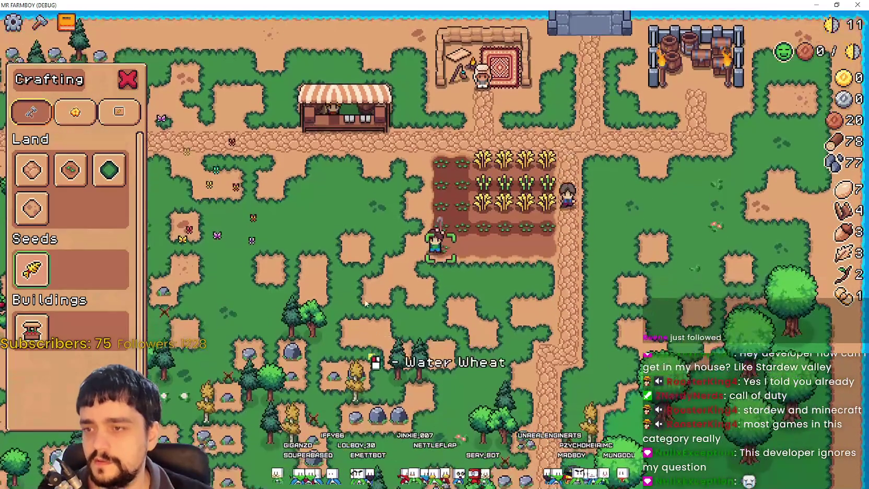
pyautogui.click(410, 210)
pyautogui.press('d')
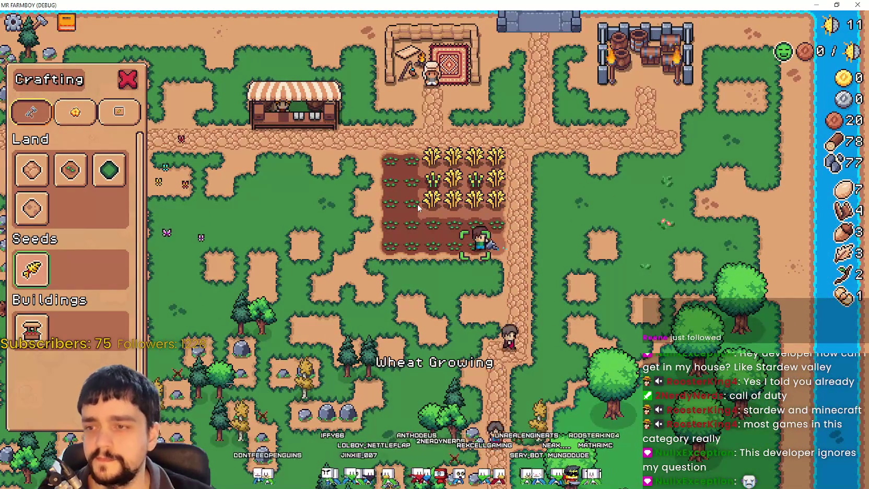